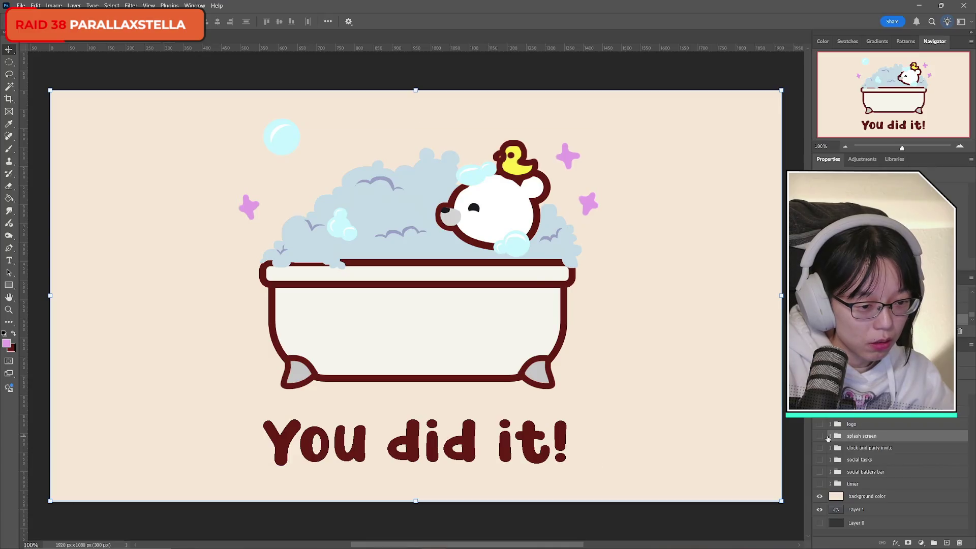
- Hide the bathtub artwork and show the bear logo and splash screen groups
left_click(826, 437)
left_click(860, 424)
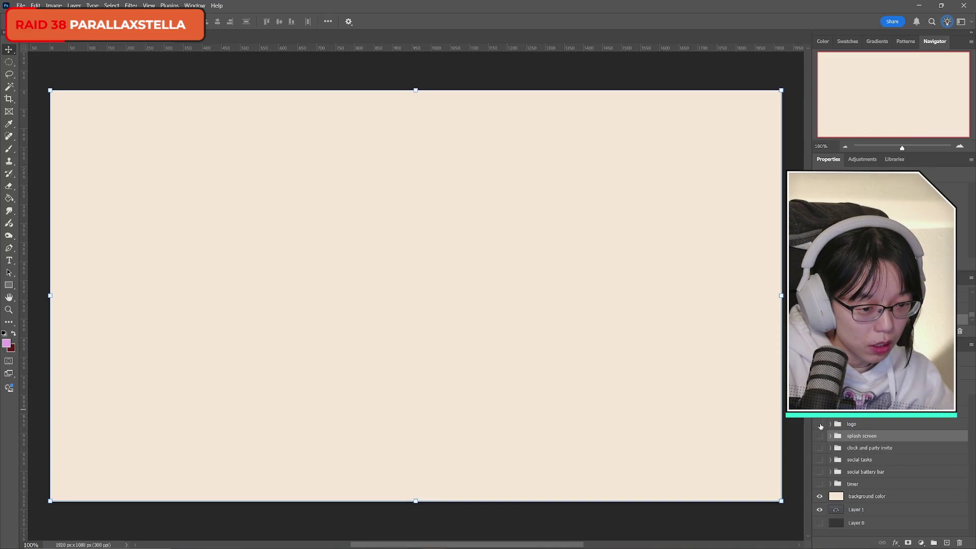
left_click(820, 425)
left_click(820, 425)
left_click(820, 425)
left_click(820, 437)
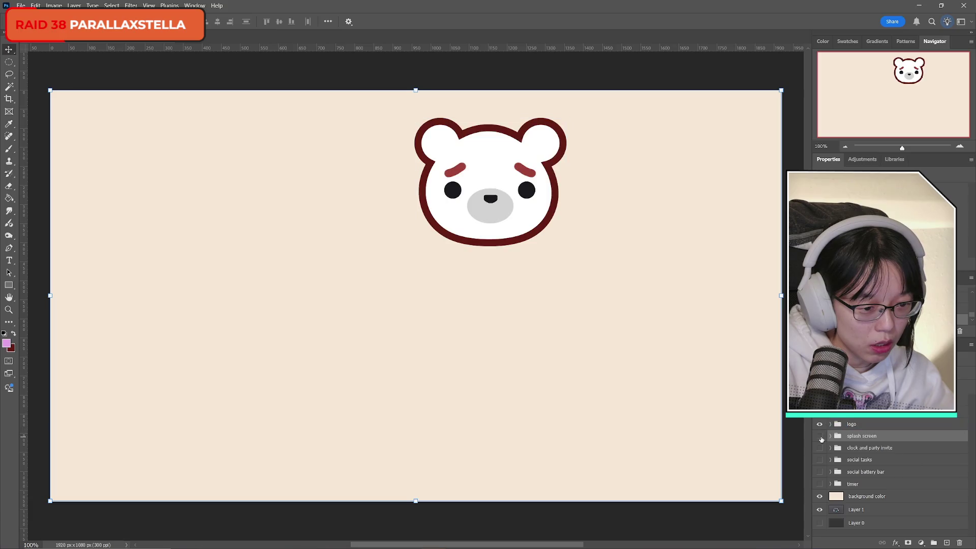
- Move the bear head to the canvas centre, above the title and between the sweat drops
left_click(859, 424)
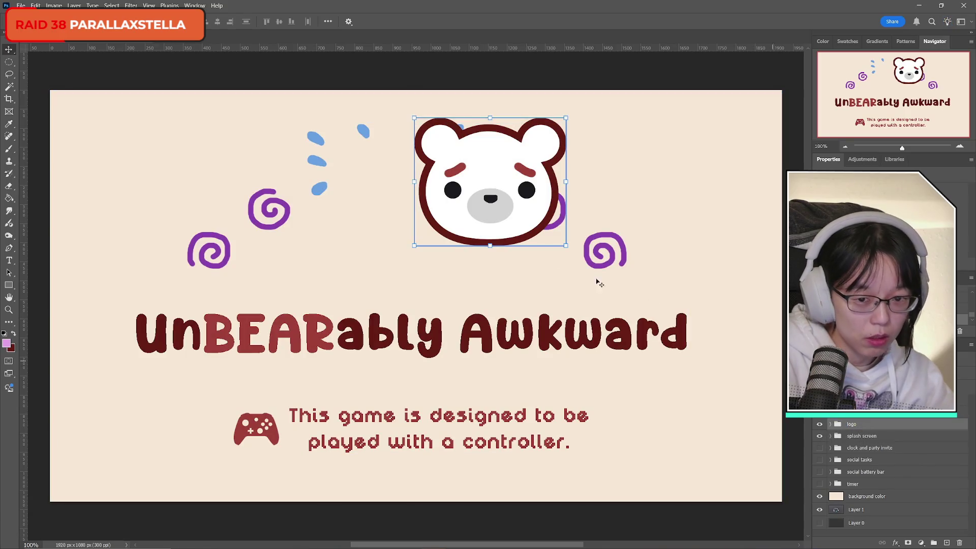
key("ctrl+t")
left_click_drag(457, 207, 405, 233)
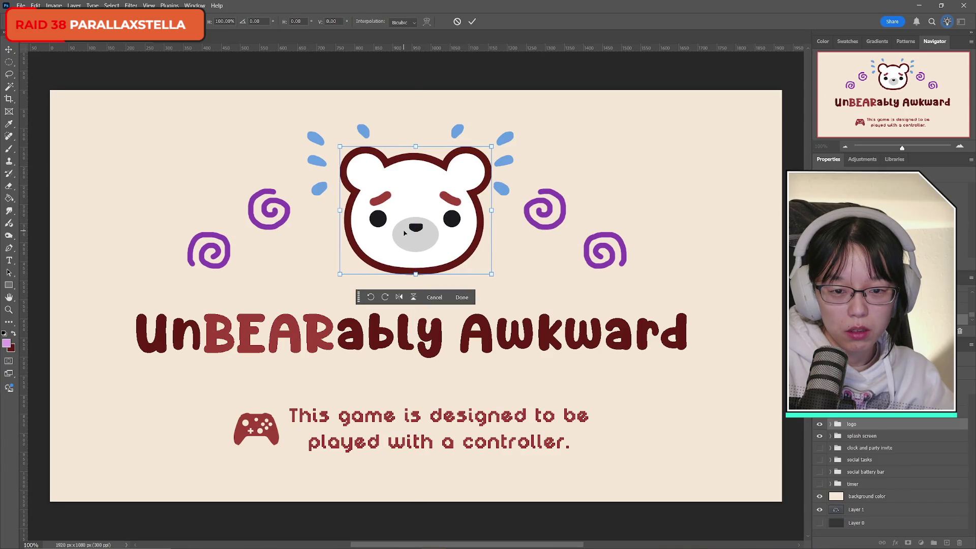
left_click(473, 21)
left_click(784, 354)
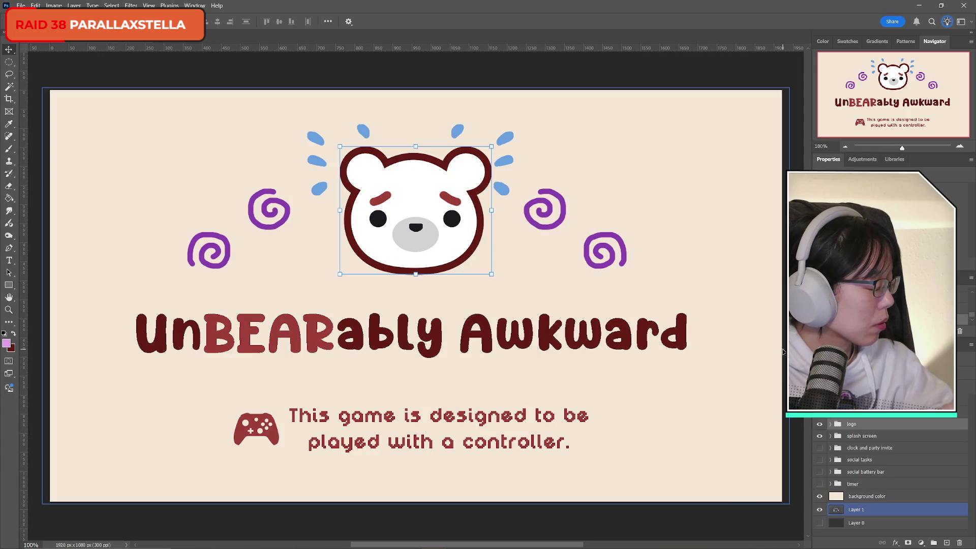
left_click(635, 163)
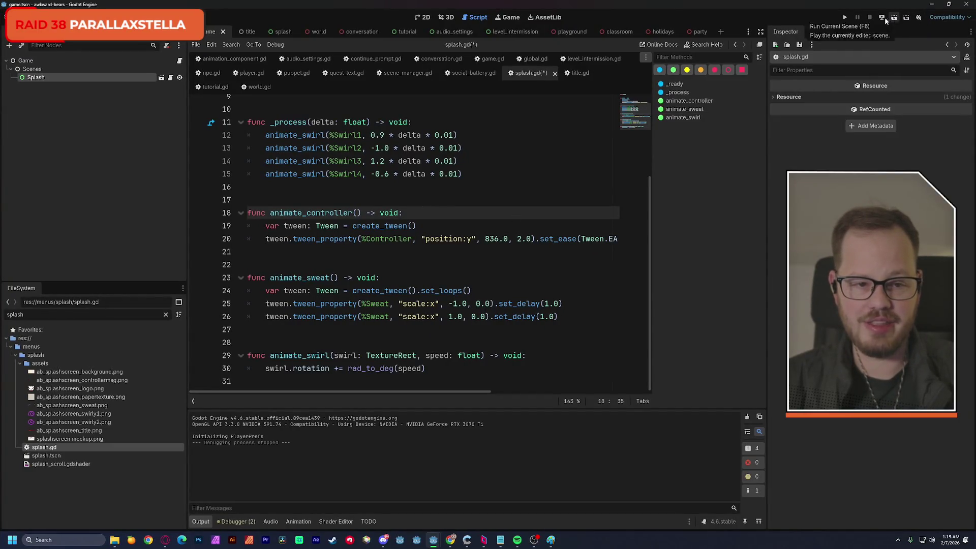
- Preview the current splash in a test run, then return to splash.gd
left_click(846, 18)
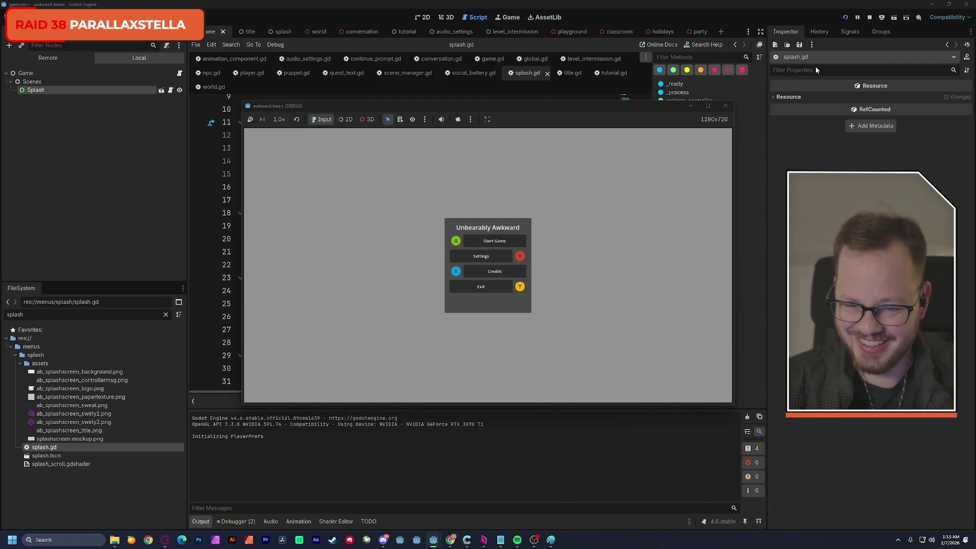
left_click(726, 108)
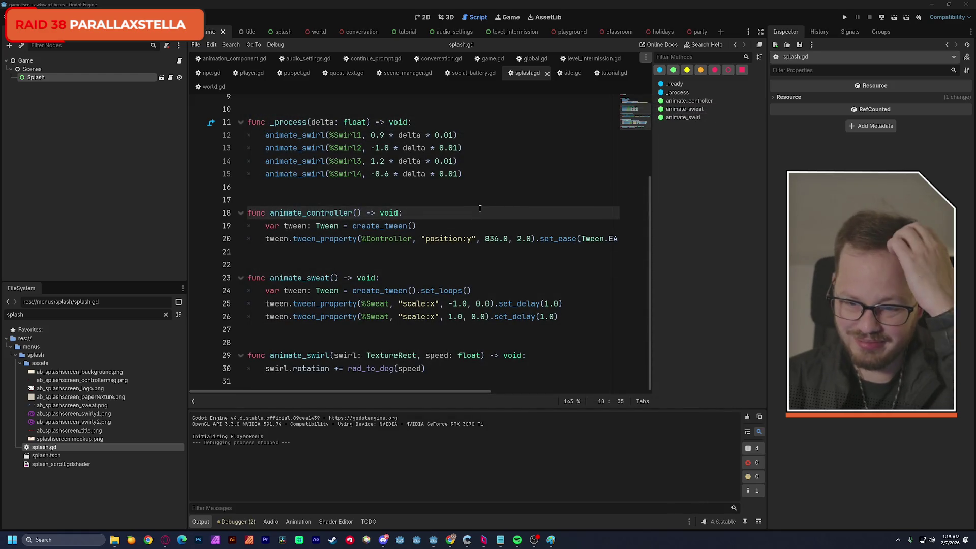
scroll(428, 230, "up", 3)
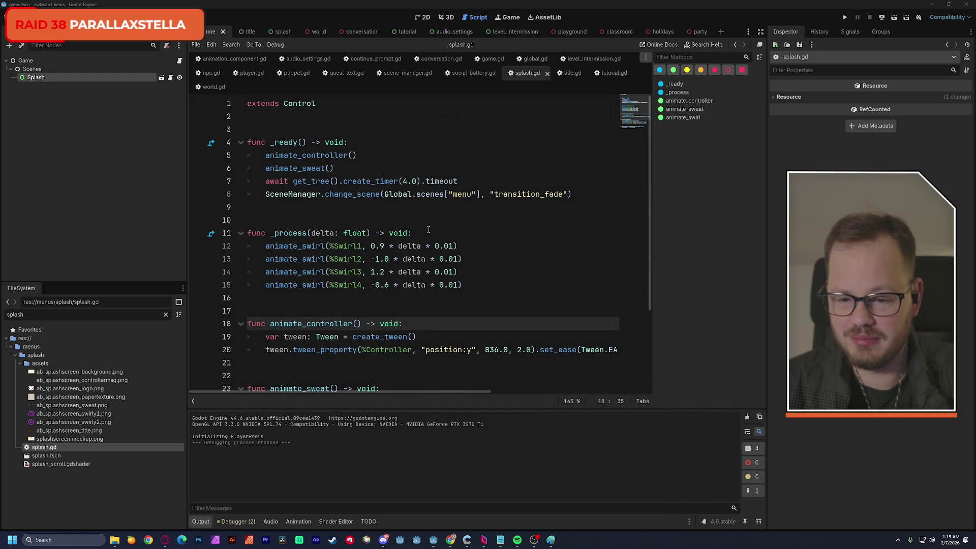
scroll(429, 230, "down", 3)
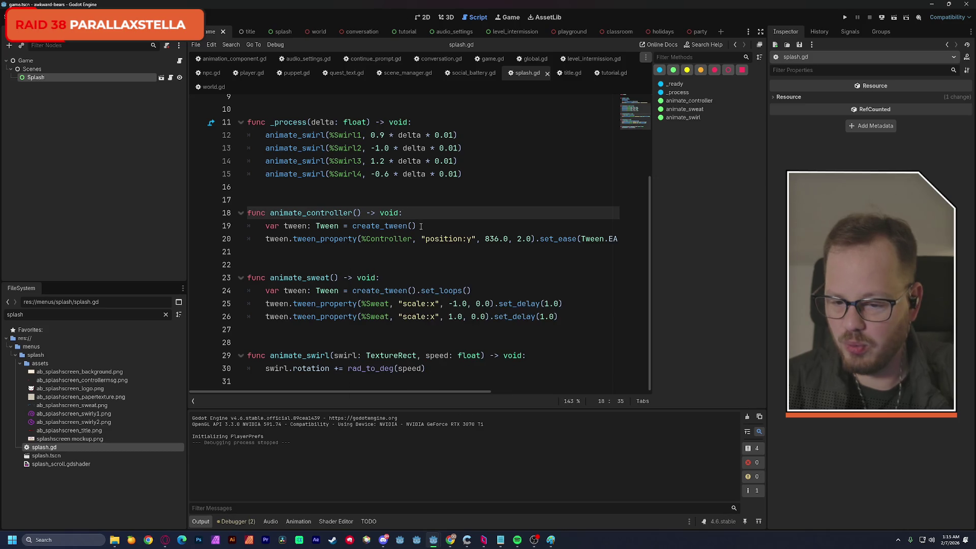
scroll(421, 226, "up", 3)
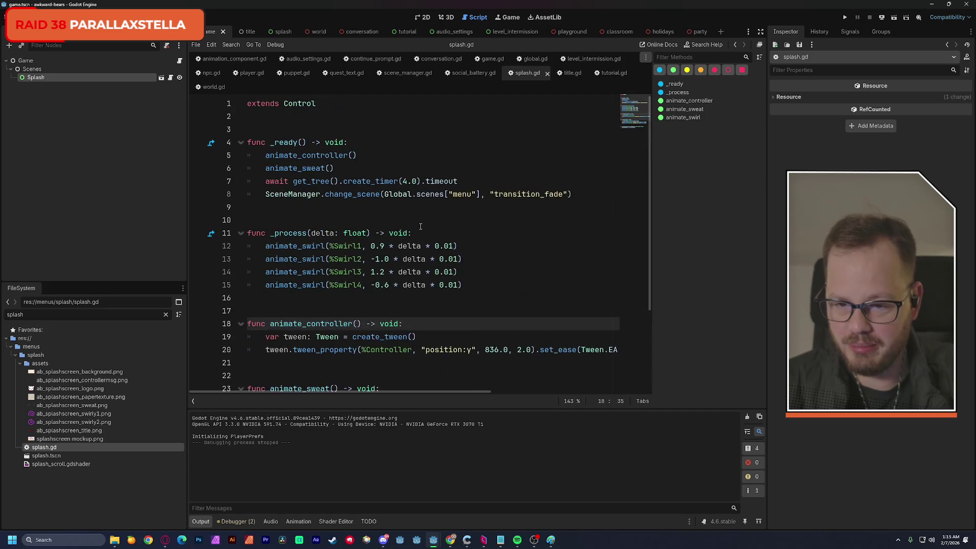
- Change create_timer(4.0) to create_timer(7.0) on line 7 and run the game again
left_click(406, 176)
key("BackSpace")
type("7")
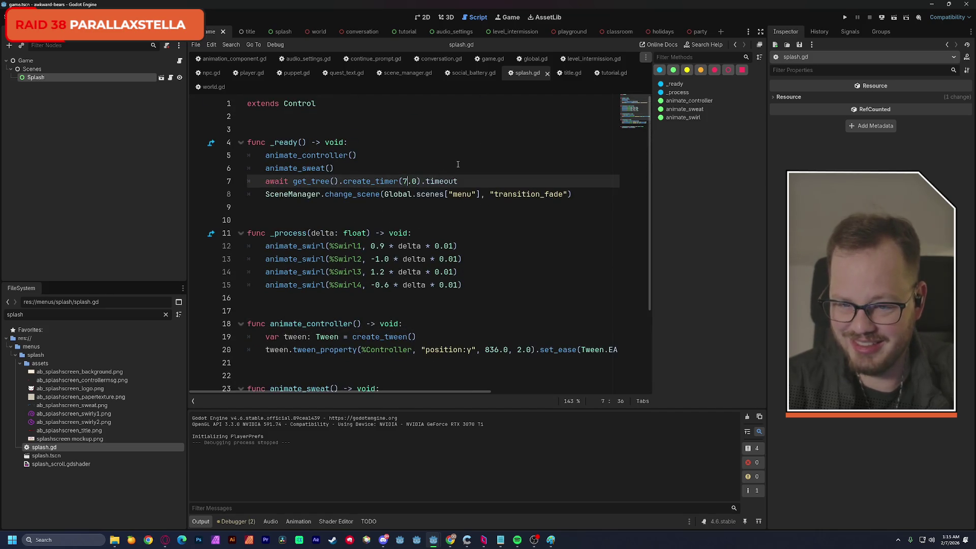
left_click(461, 162)
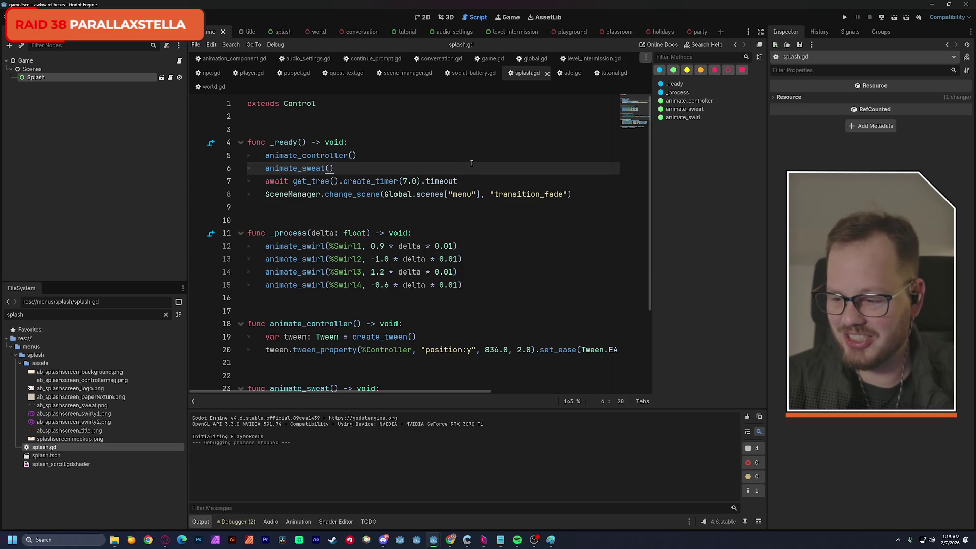
left_click(845, 17)
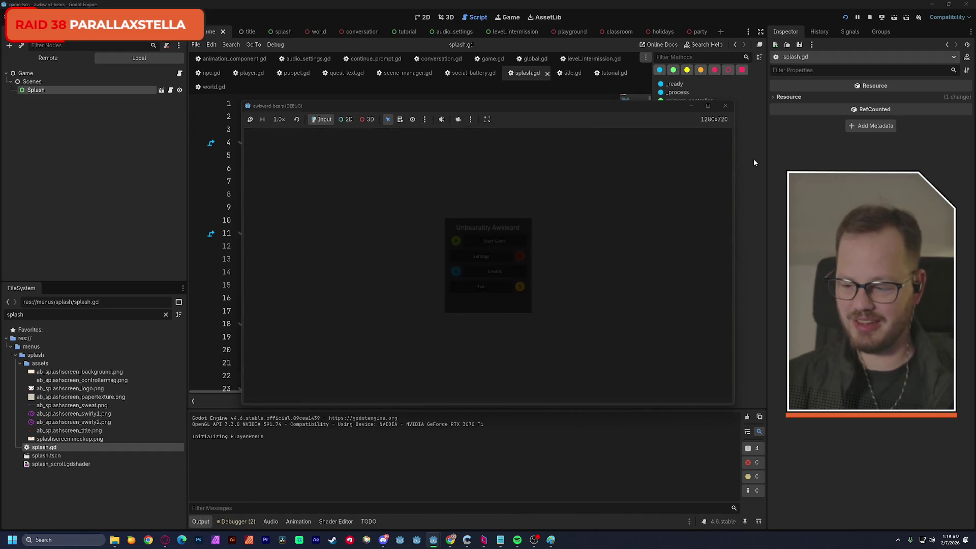
left_click(845, 17)
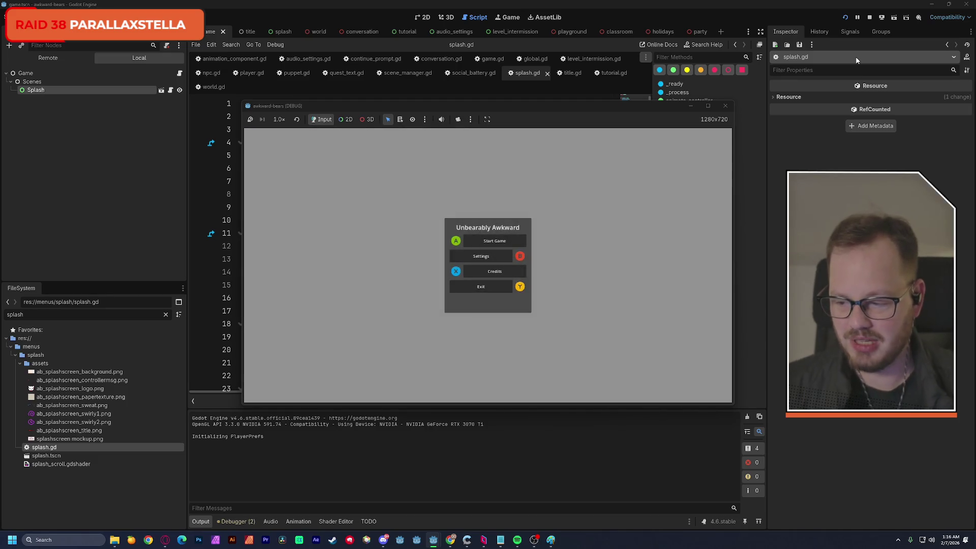
- Relaunch the game and choose Credits, hitting the invalid 'credits' key error at title.gd line 32
left_click(724, 104)
left_click(847, 18)
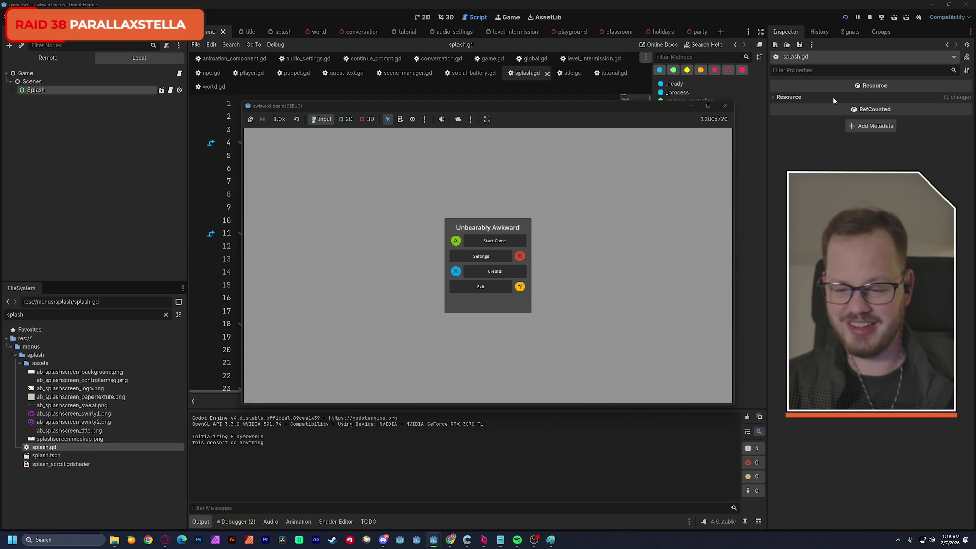
key("x")
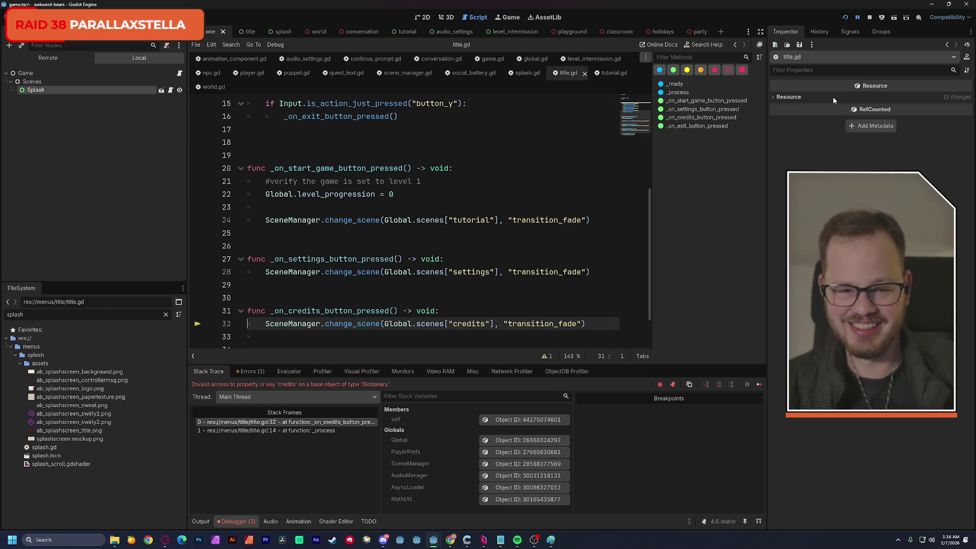
- Run the game, choose Settings to hit the missing 'settings' key error, stop, and open global.gd
left_click(845, 17)
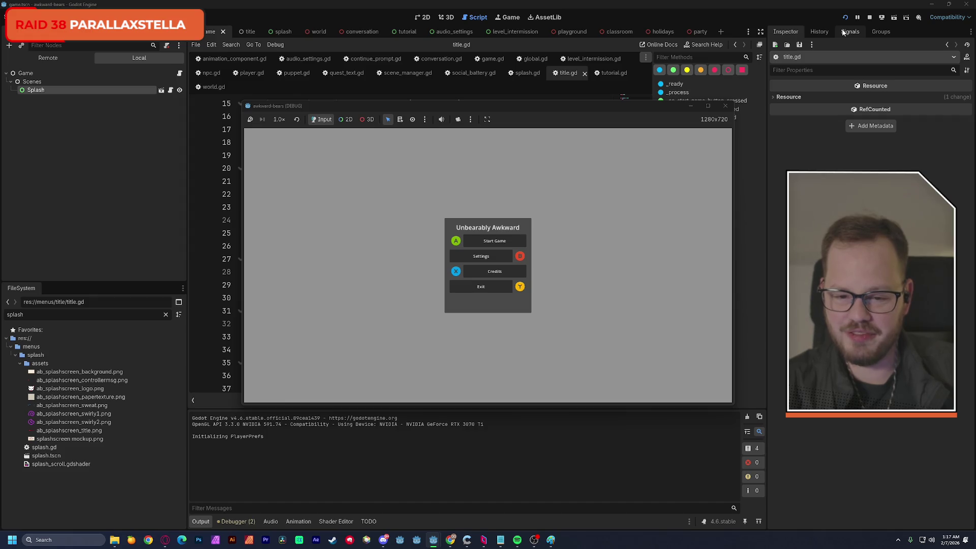
key("Escape")
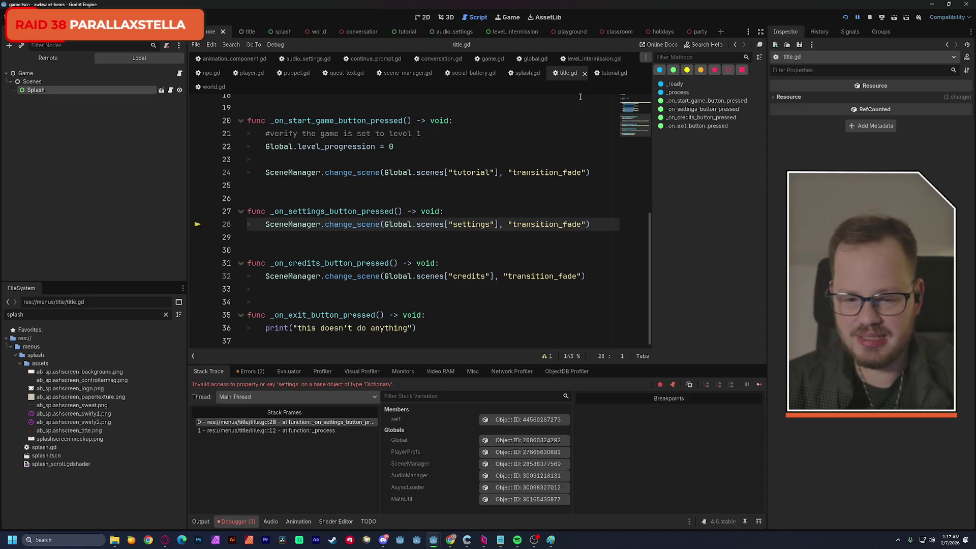
left_click(869, 17)
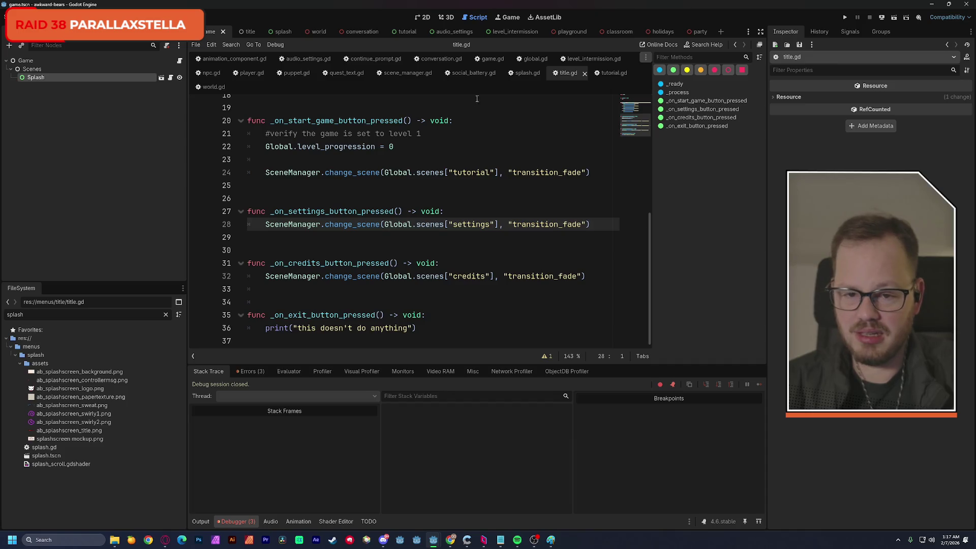
left_click(535, 60)
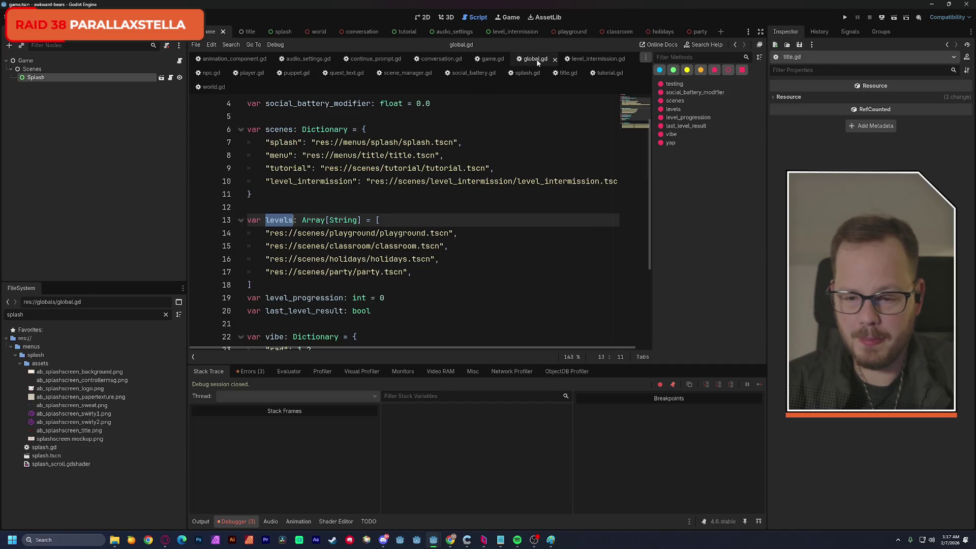
- Compare the scenes dictionary in global.gd with the scene keys used in title.gd
left_click_drag(267, 142, 465, 181)
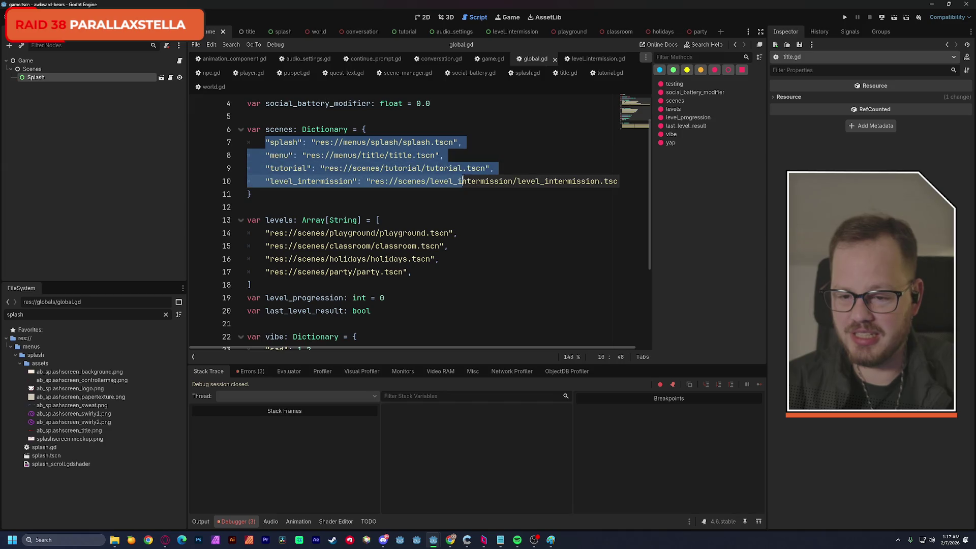
left_click(501, 168)
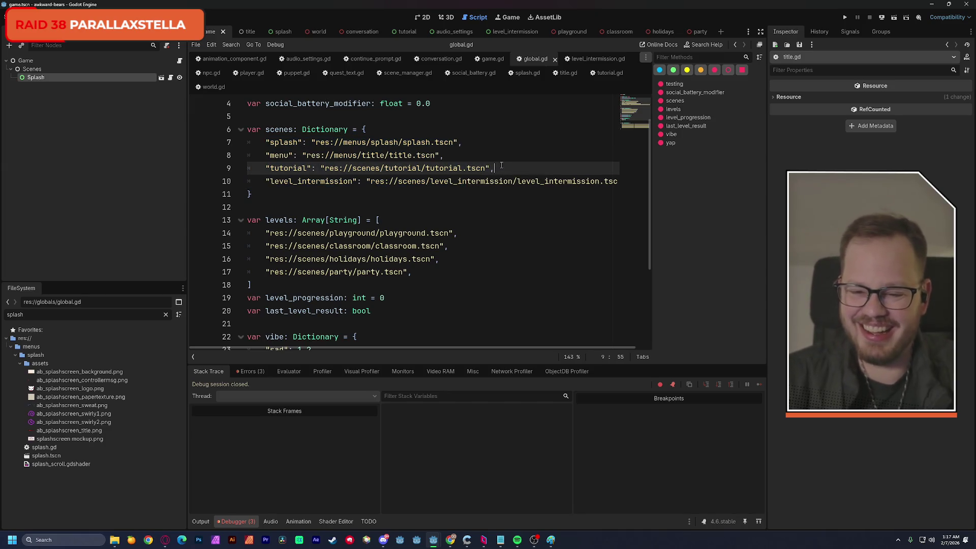
left_click(568, 73)
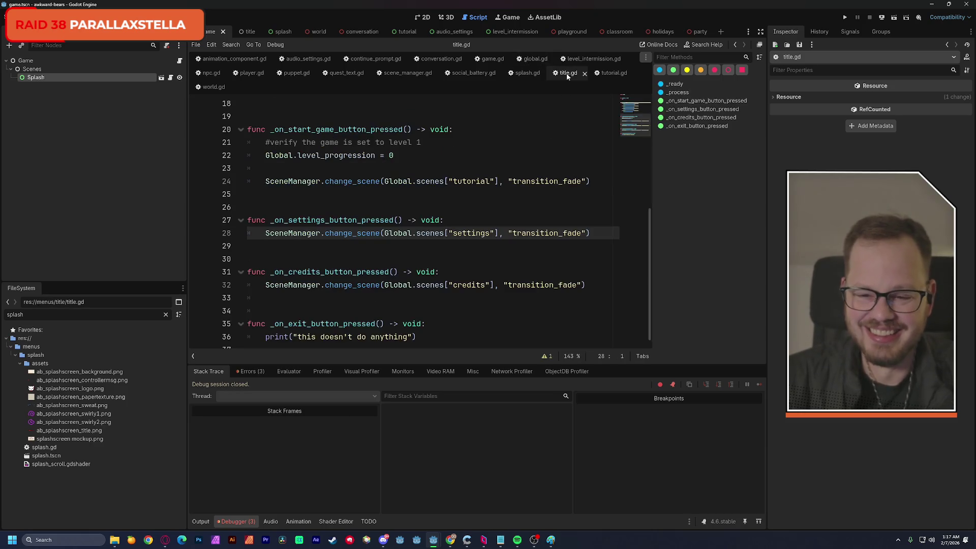
scroll(477, 211, "down", 1)
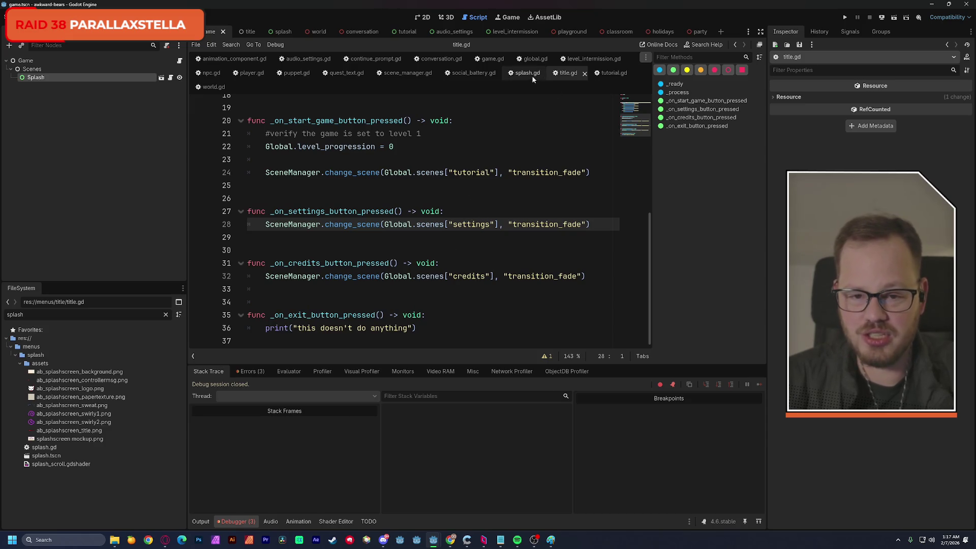
left_click(531, 59)
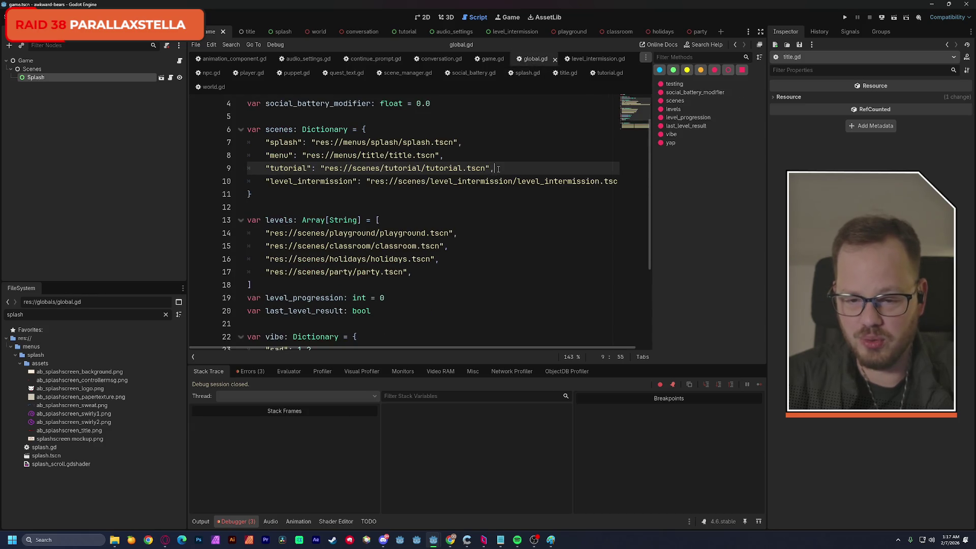
- Add two copies of the tutorial entry below it in the scenes dictionary
key("Return")
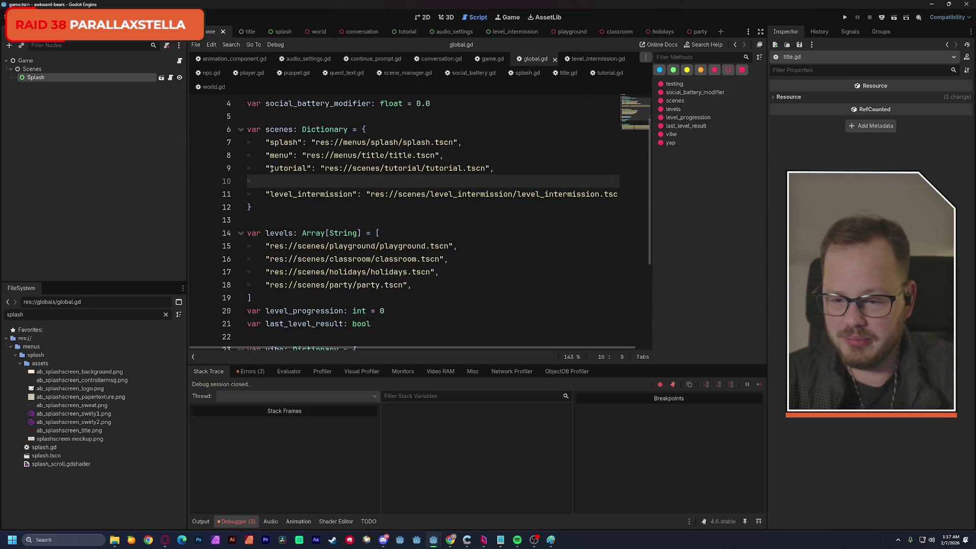
left_click_drag(266, 168, 496, 169)
key("ctrl+c")
left_click(498, 169)
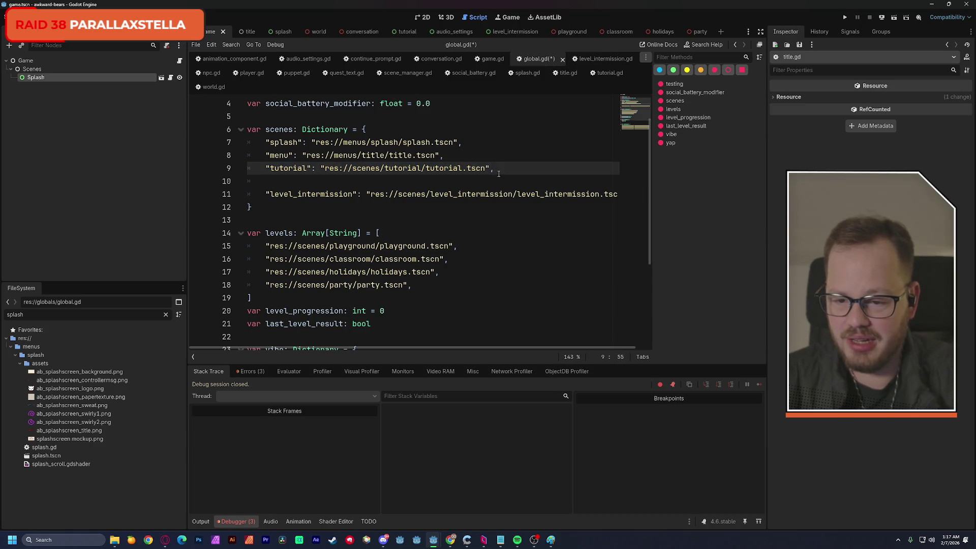
left_click(499, 174)
key("ctrl+v")
key("Return")
key("ctrl+v")
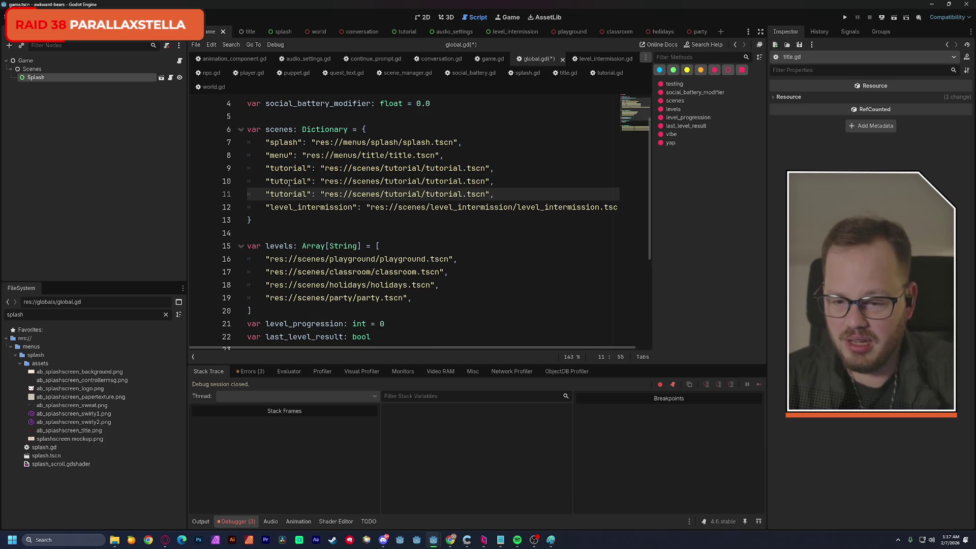
- Rename the copied keys to 'credits' and 'settings' and save global.gd
double_click(289, 181)
type("credits")
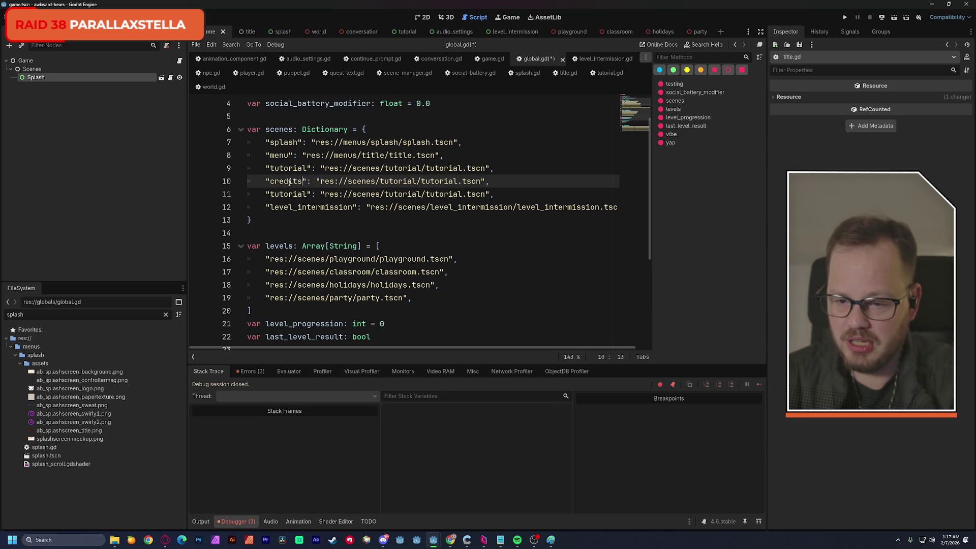
double_click(285, 194)
type("se")
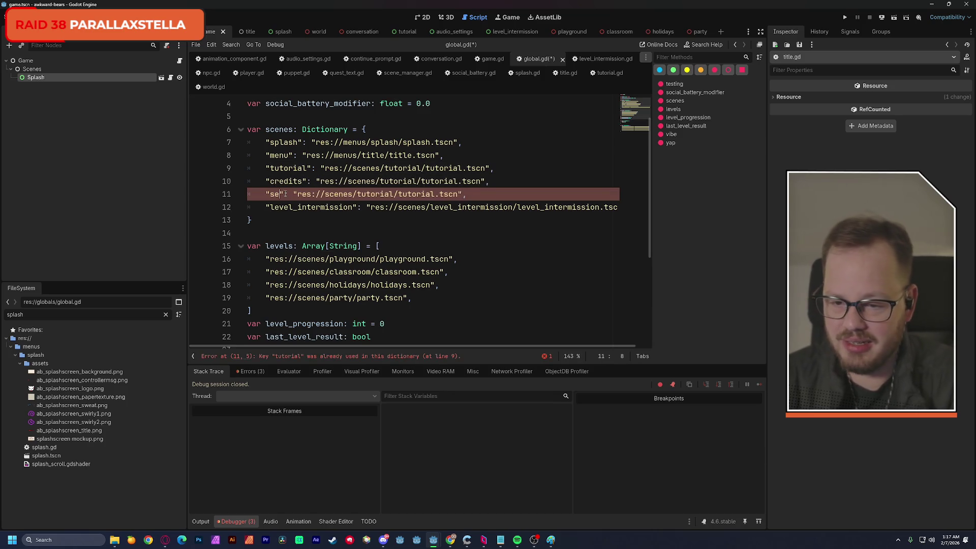
type("ttings")
left_click(537, 163)
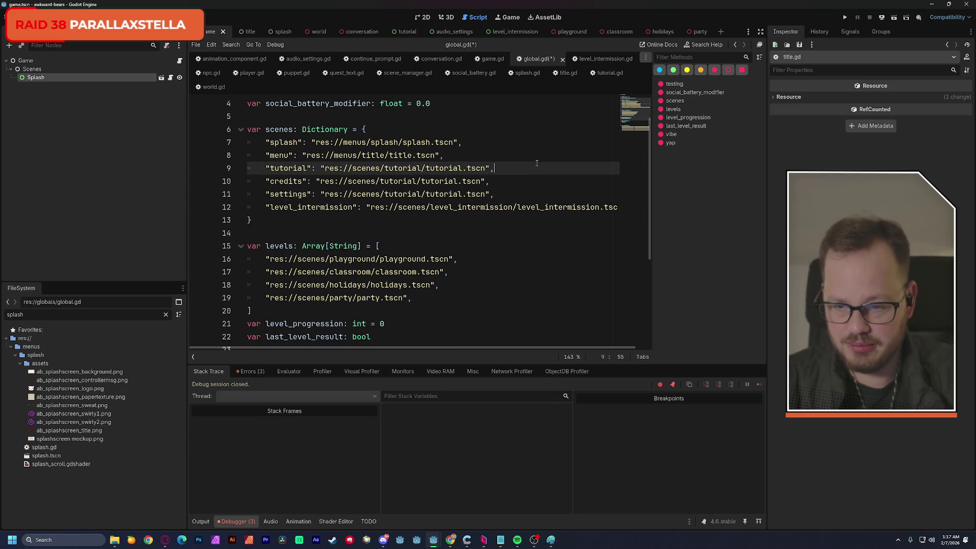
key("ctrl+s")
double_click(47, 317)
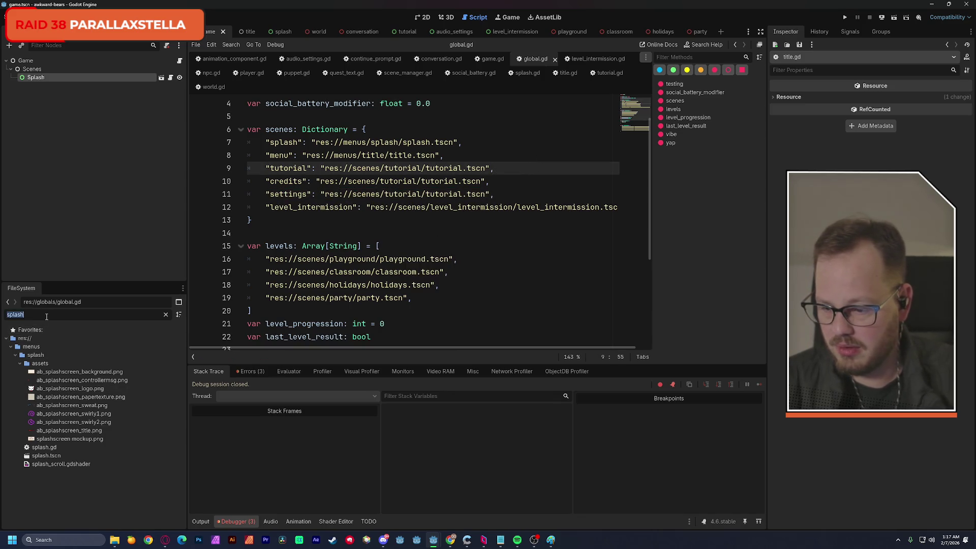
- Filter the FileSystem for 'settings' and copy the path of audio_settings.tscn
type("credits")
key("BackSpace")
key("BackSpace")
key("BackSpace")
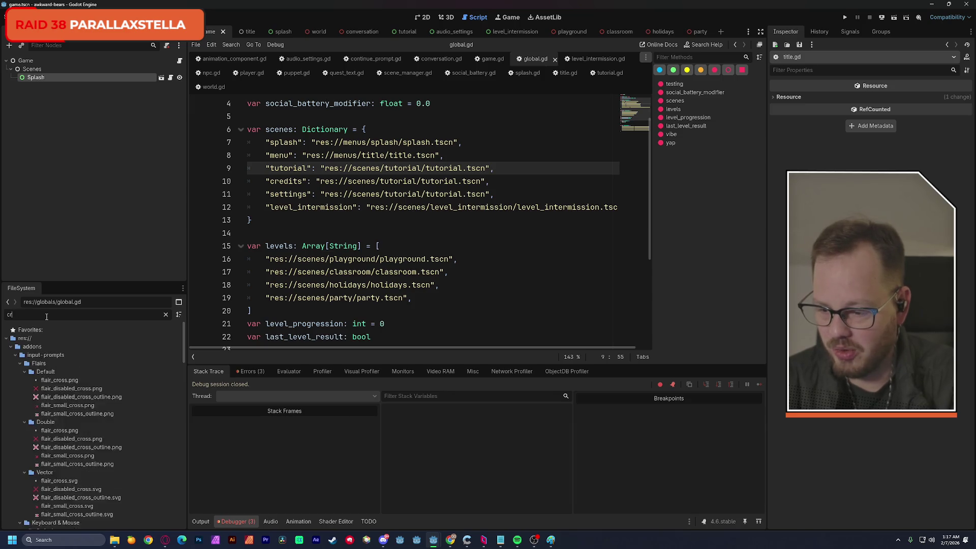
type("settings")
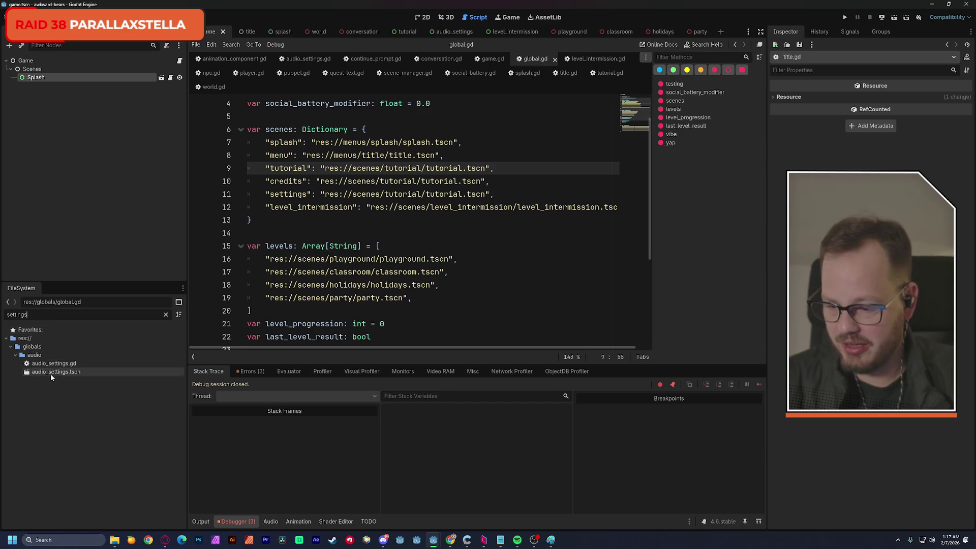
right_click(50, 374)
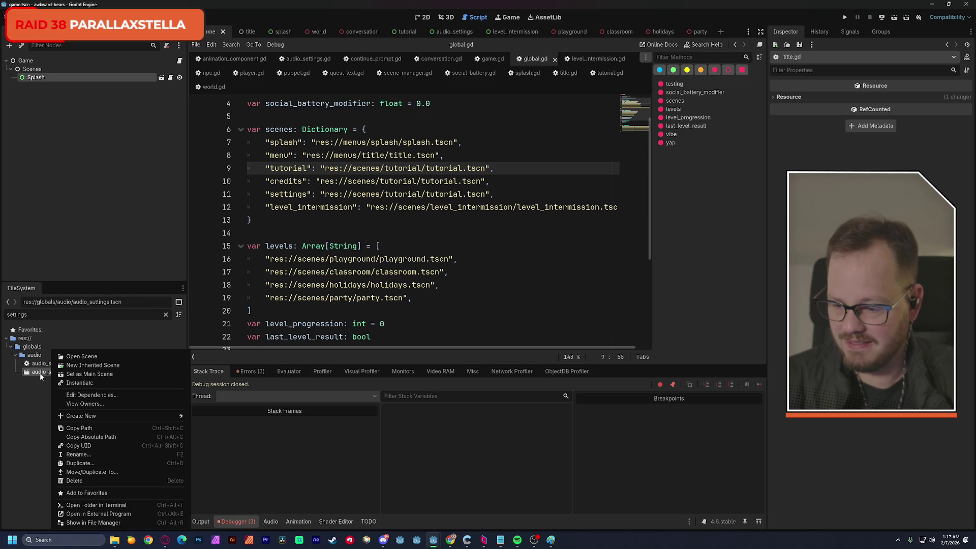
left_click(40, 393)
right_click(40, 373)
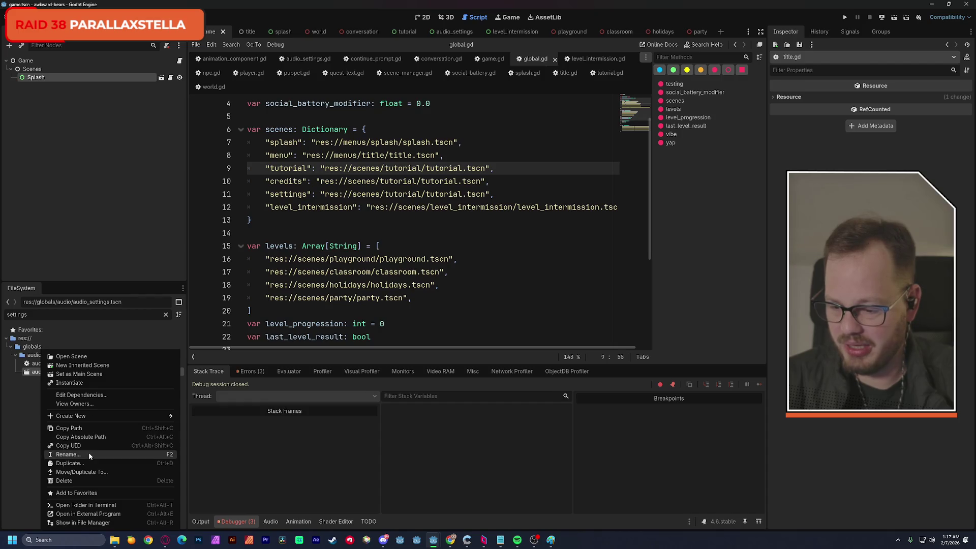
left_click(76, 428)
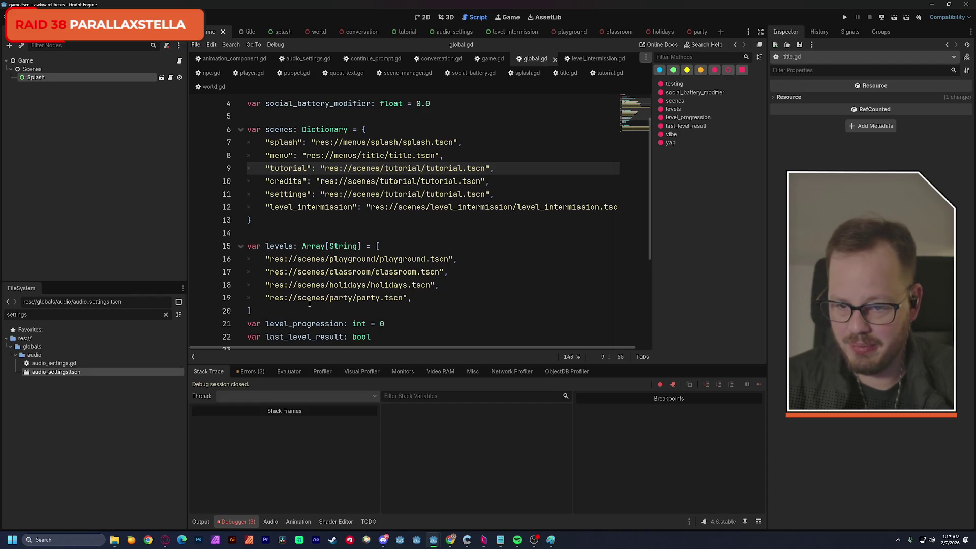
- Replace the settings entry's path with res://globals/audio/audio_settings.tscn
left_click_drag(325, 193, 487, 194)
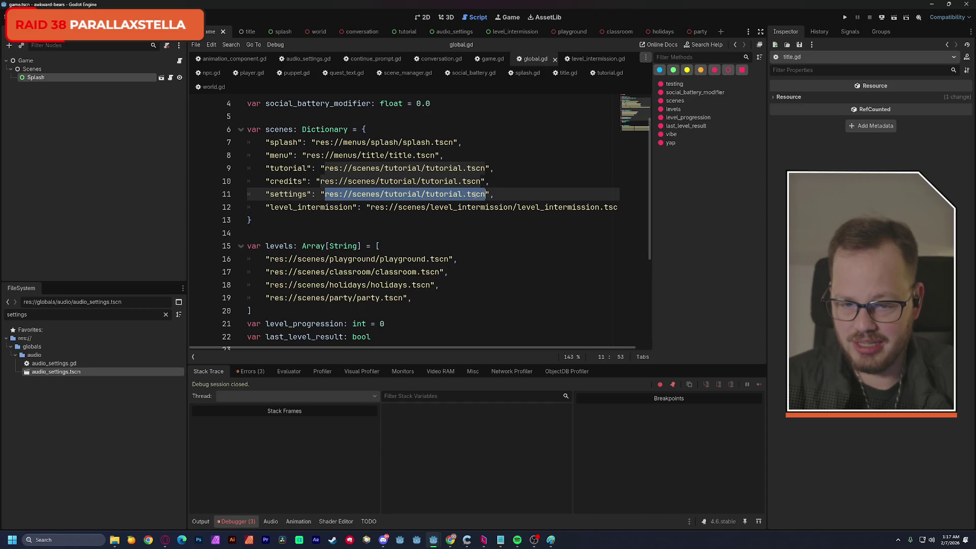
type("res://globals/audio/audio_settings.tscn")
left_click(529, 161)
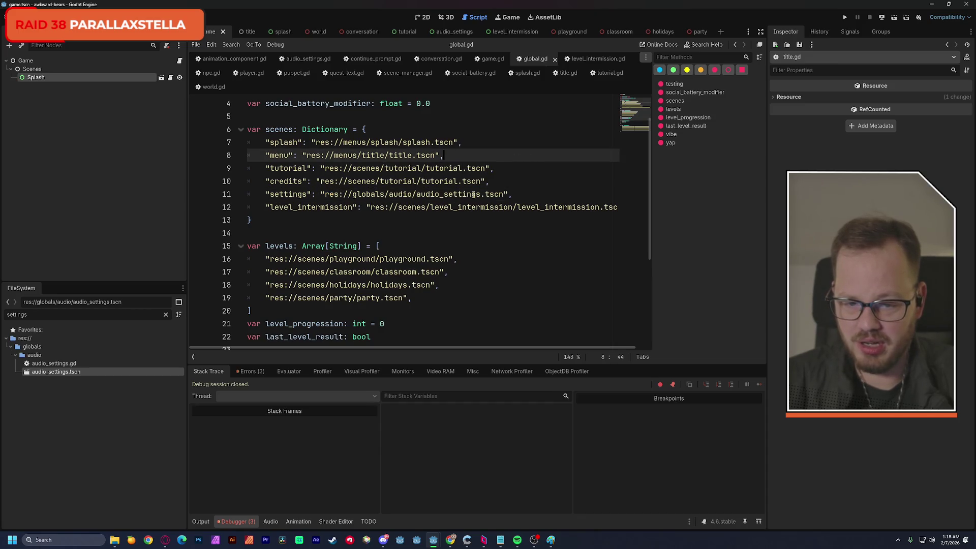
left_click_drag(326, 193, 503, 193)
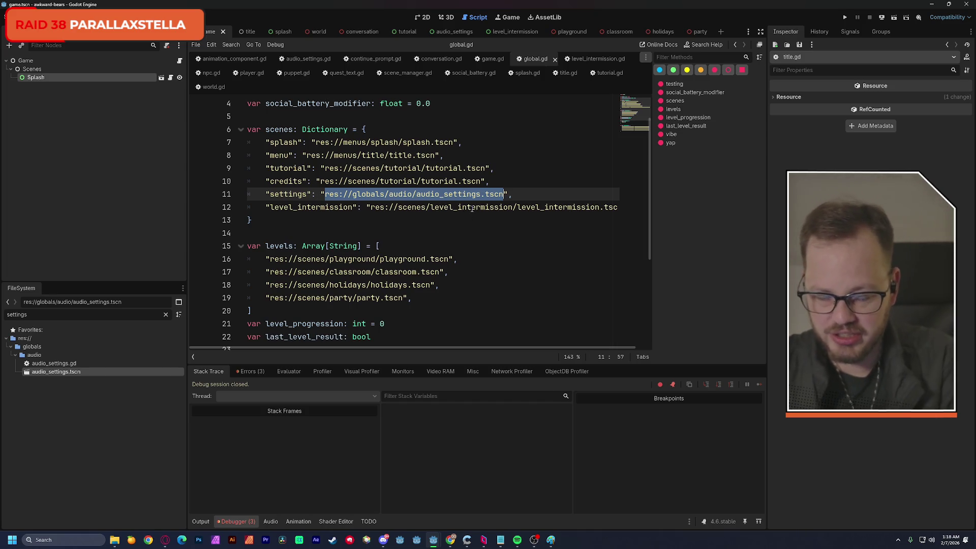
mouse_move(471, 209)
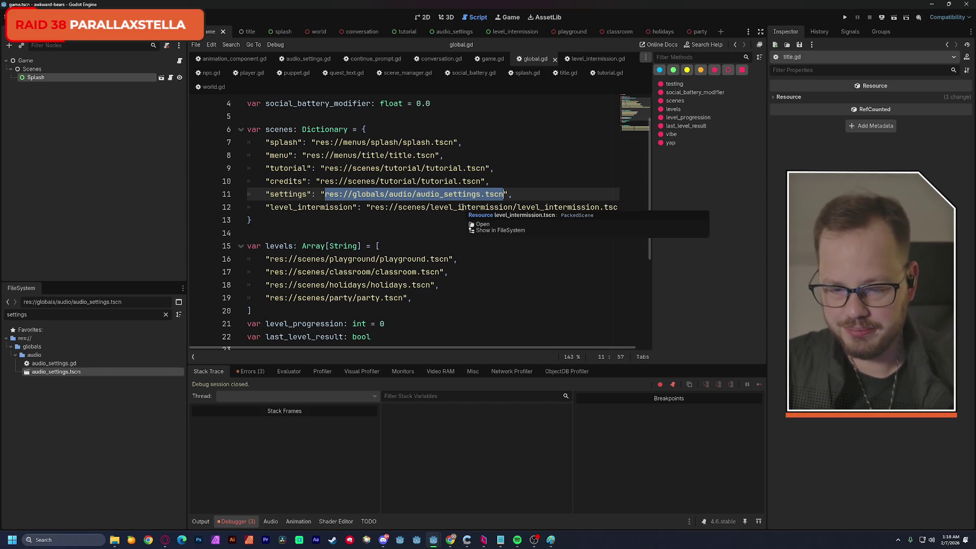
left_click(530, 192)
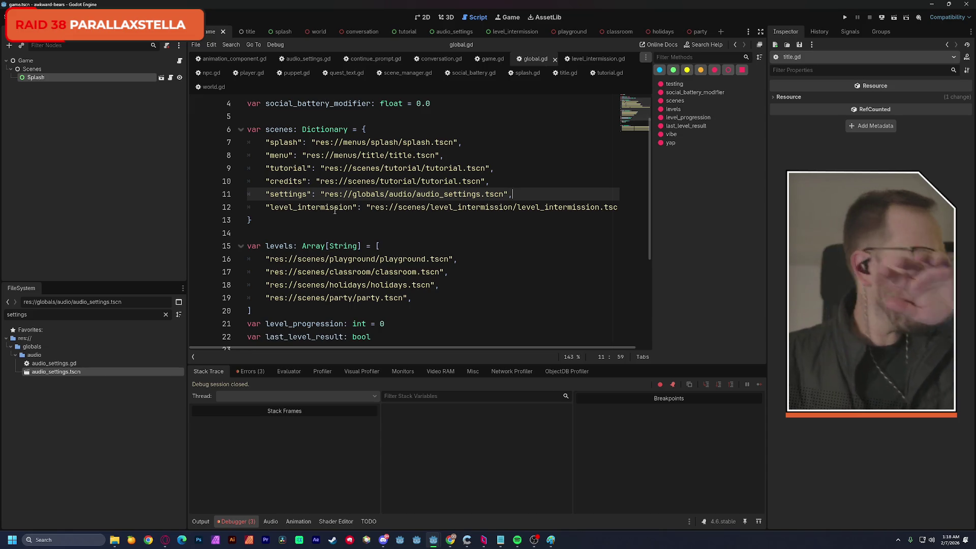
- Review the level_intermission entry and run the project to test the changes
double_click(297, 208)
left_click_drag(296, 208, 485, 209)
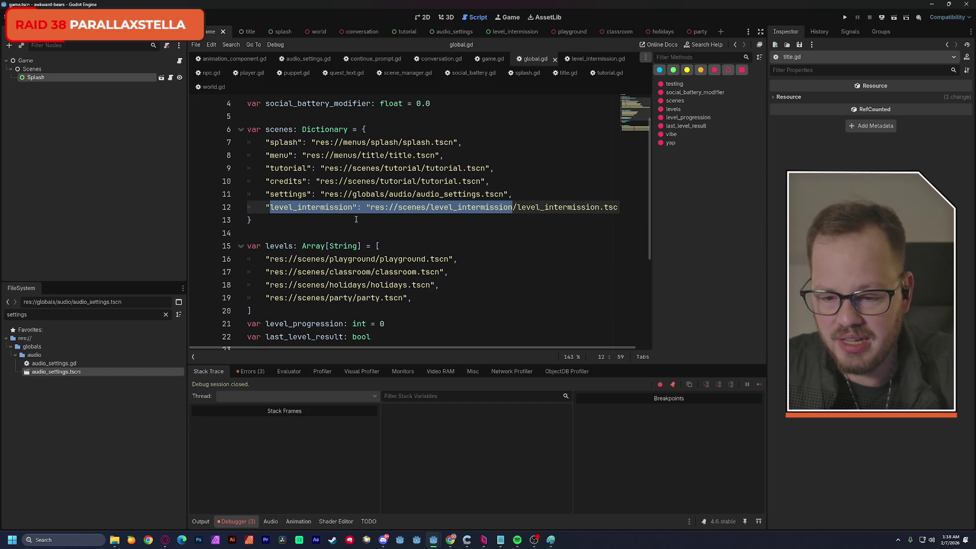
left_click(304, 222)
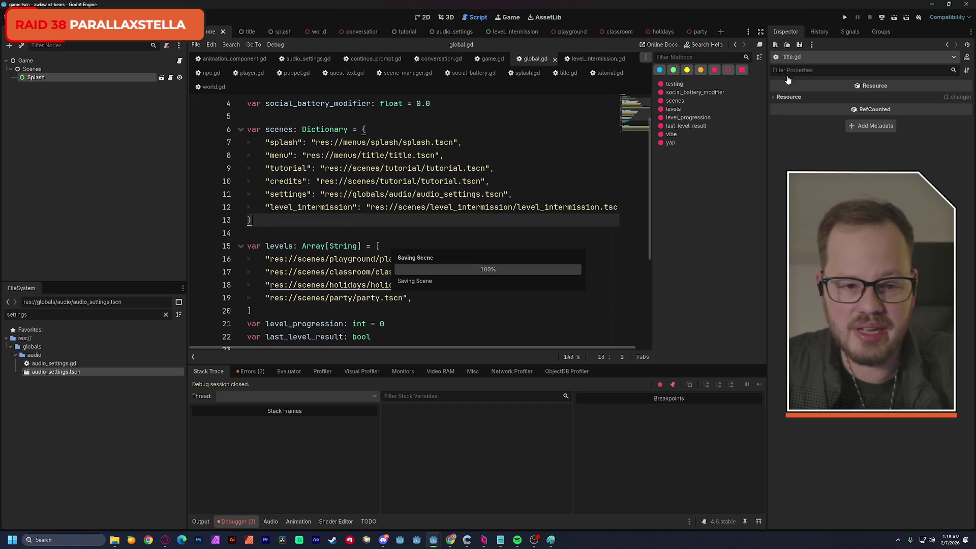
left_click(845, 17)
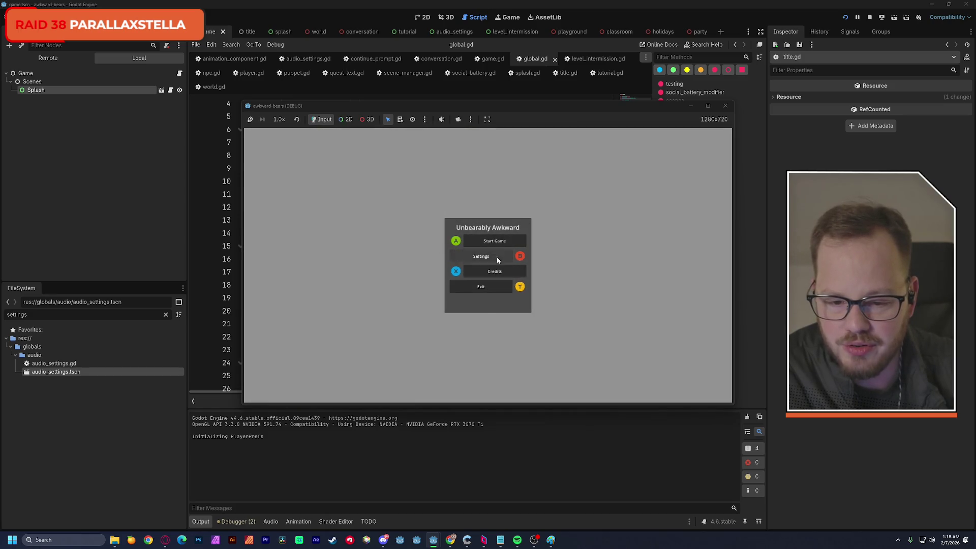
key("Return")
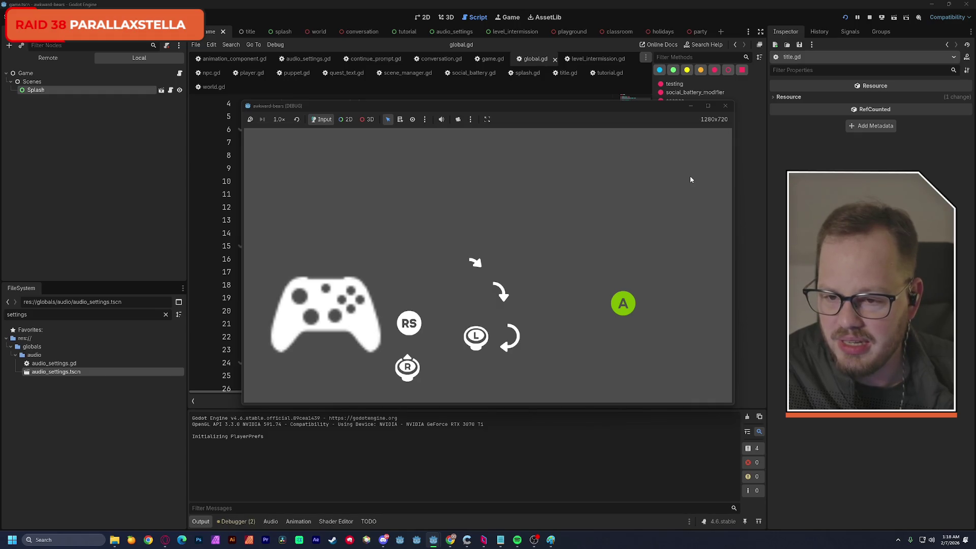
key("Return")
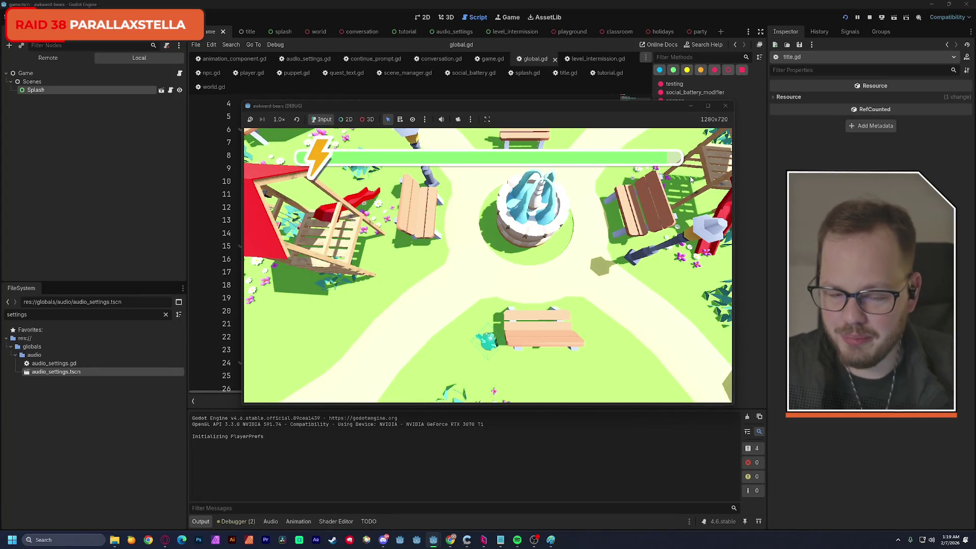
left_click(726, 106)
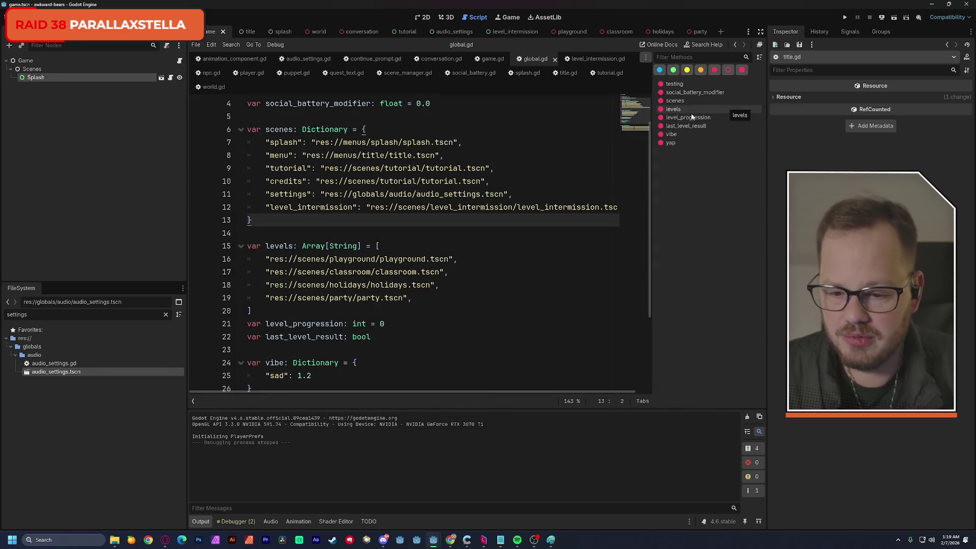
- Empty the FileSystem filter field and switch to the Notepad Sound FX to-do list
mouse_move(334, 175)
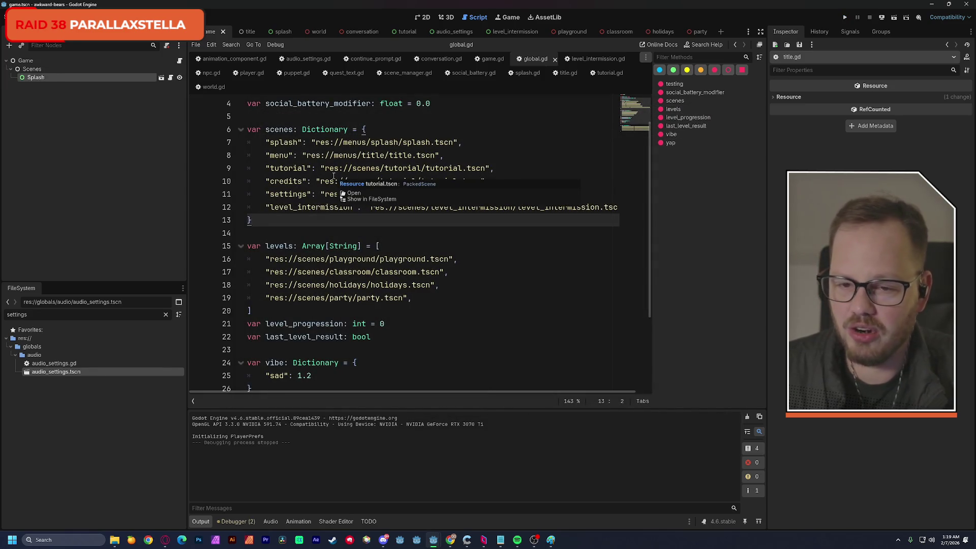
left_click(488, 129)
scroll(496, 181, "up", 1)
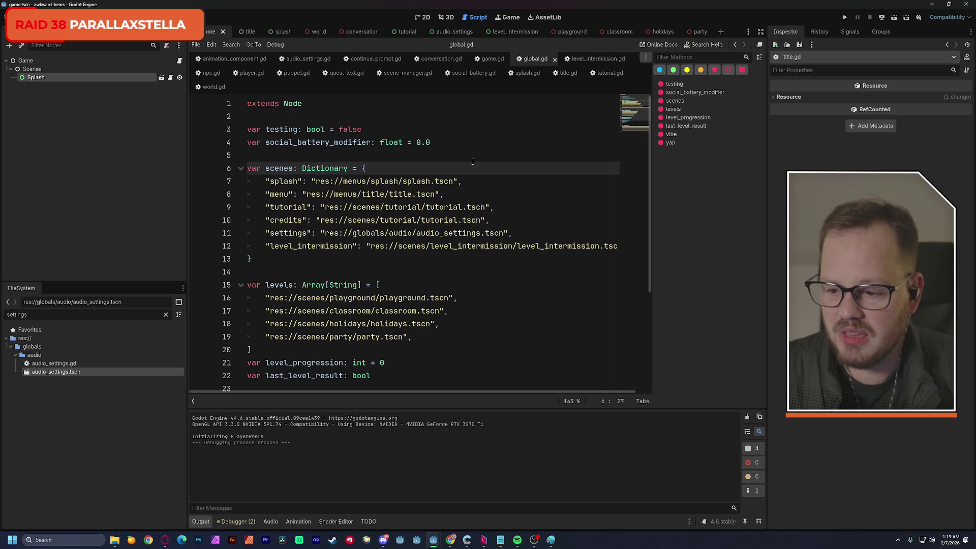
left_click(165, 315)
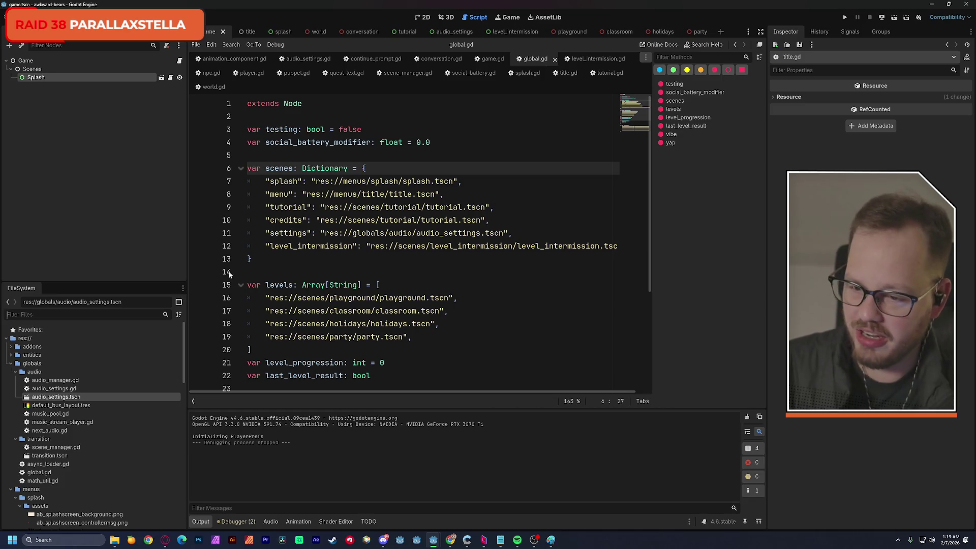
left_click(500, 539)
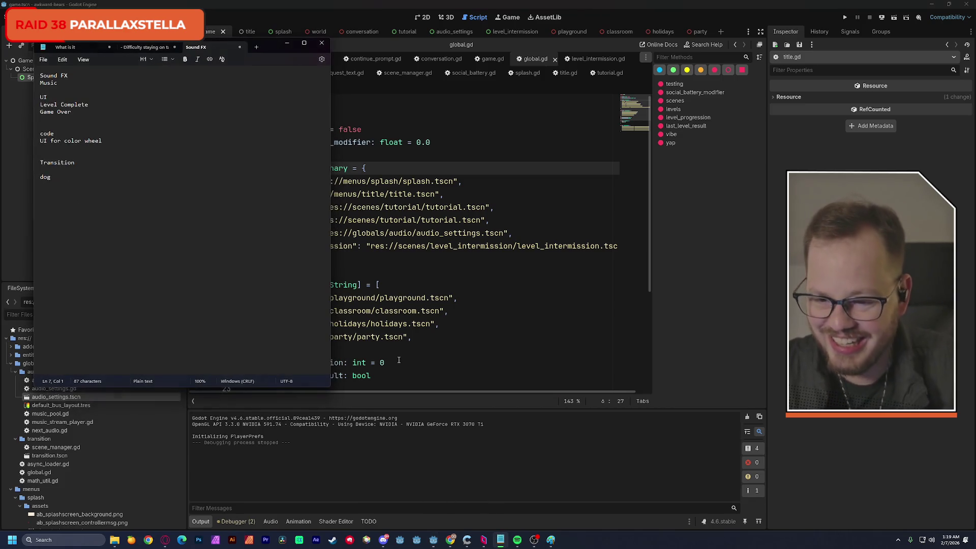
- Delete the 'code and UI for color wheel' lines from the notes and return to Godot
double_click(85, 162)
double_click(94, 174)
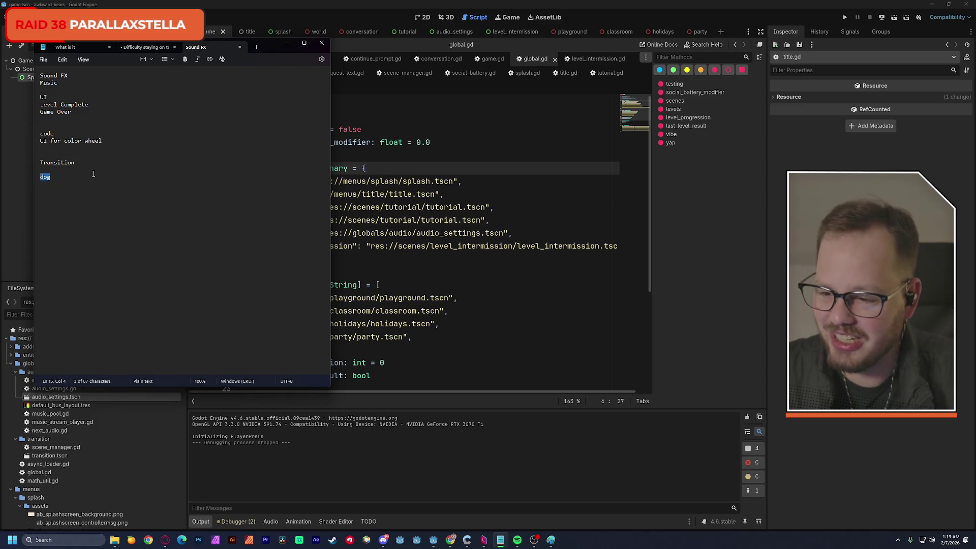
left_click(104, 158)
left_click(90, 131)
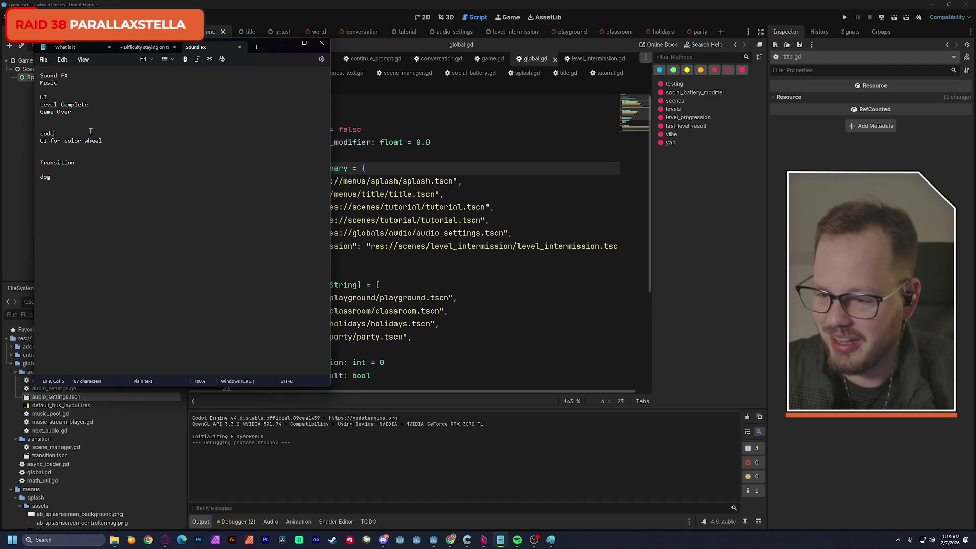
left_click_drag(100, 141, 29, 132)
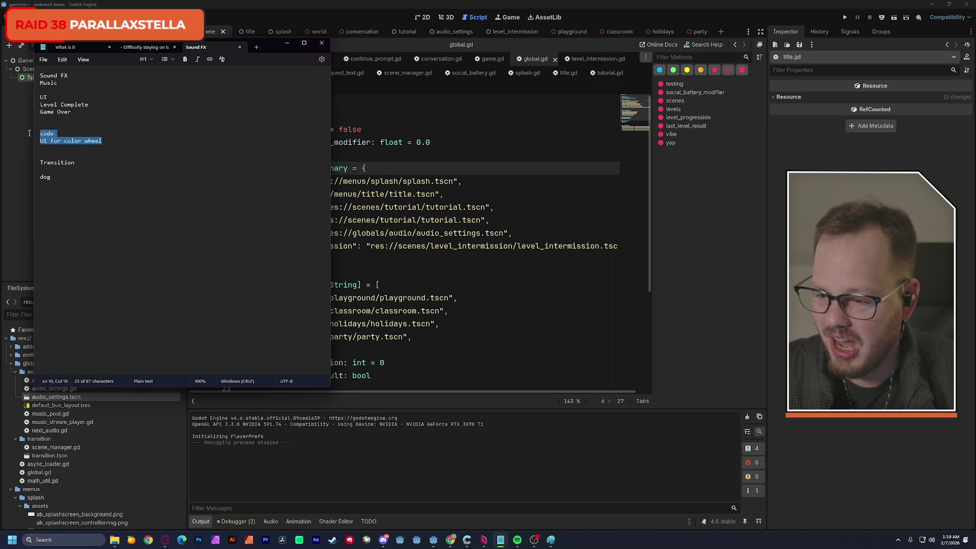
key("BackSpace")
key("BackSpace")
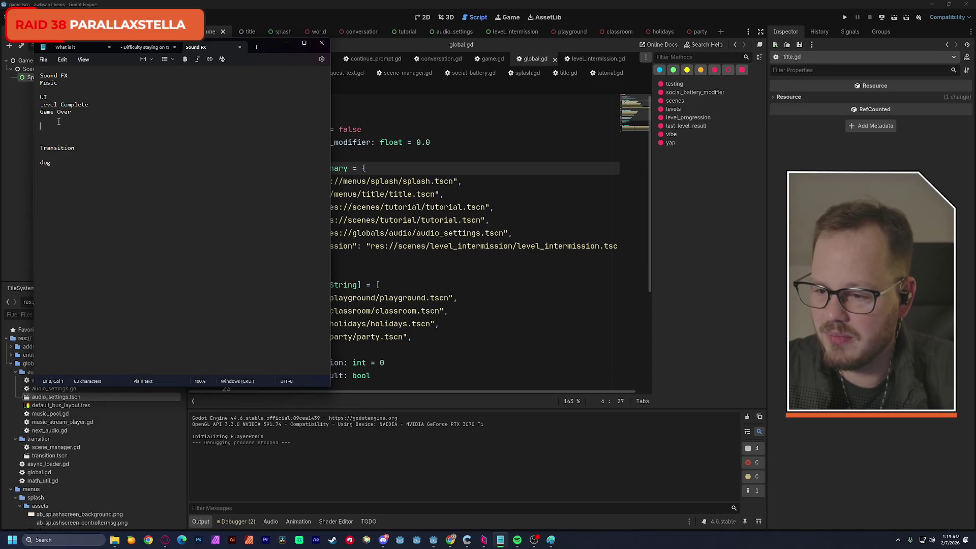
mouse_move(89, 105)
left_mouse_down()
mouse_move(33, 106)
mouse_move(36, 97)
left_mouse_up()
left_click(83, 112)
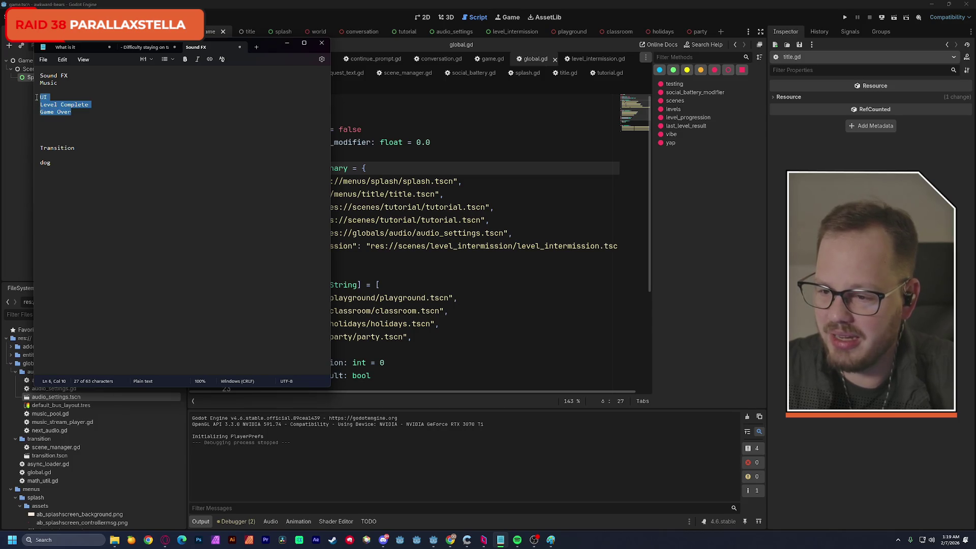
left_click(88, 112)
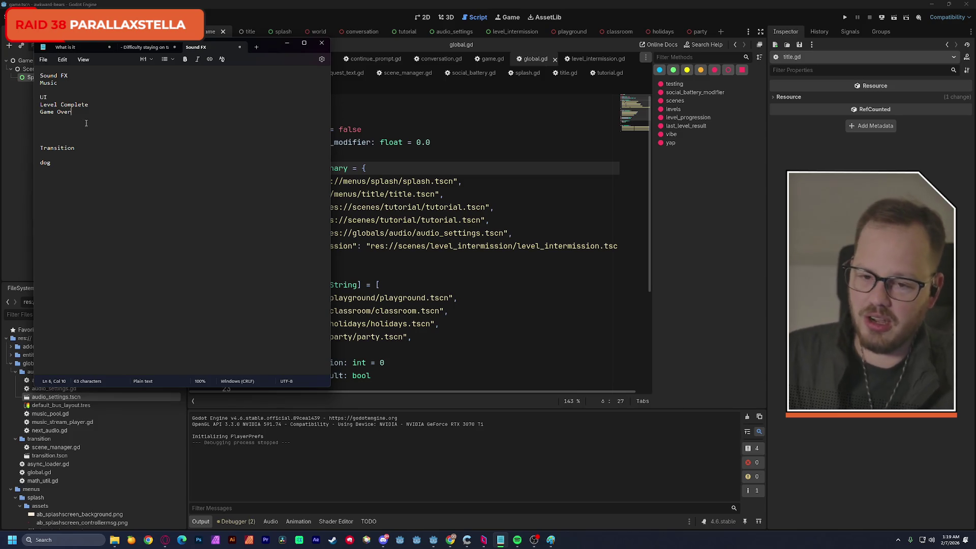
left_click(287, 3)
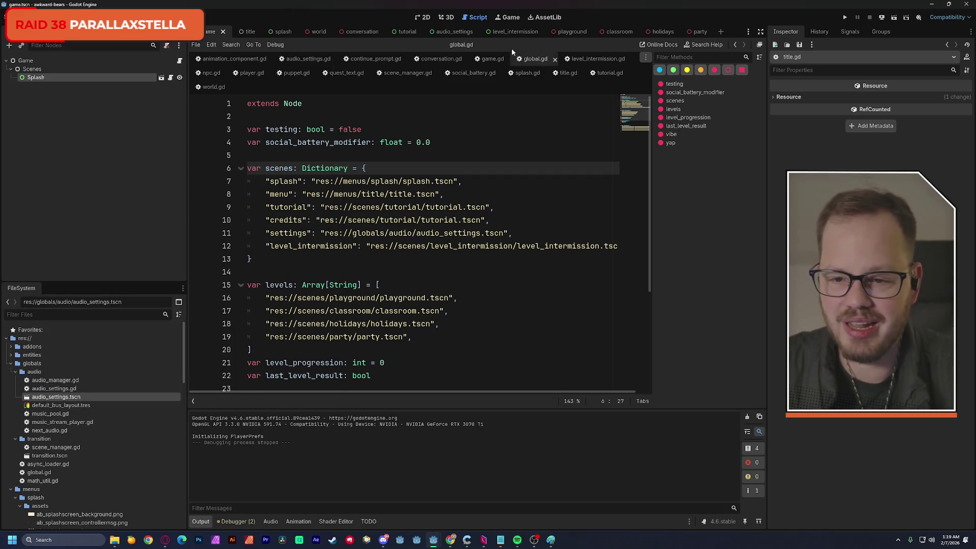
- Switch to the tutorial scene and show its 2D canvas
left_click(405, 32)
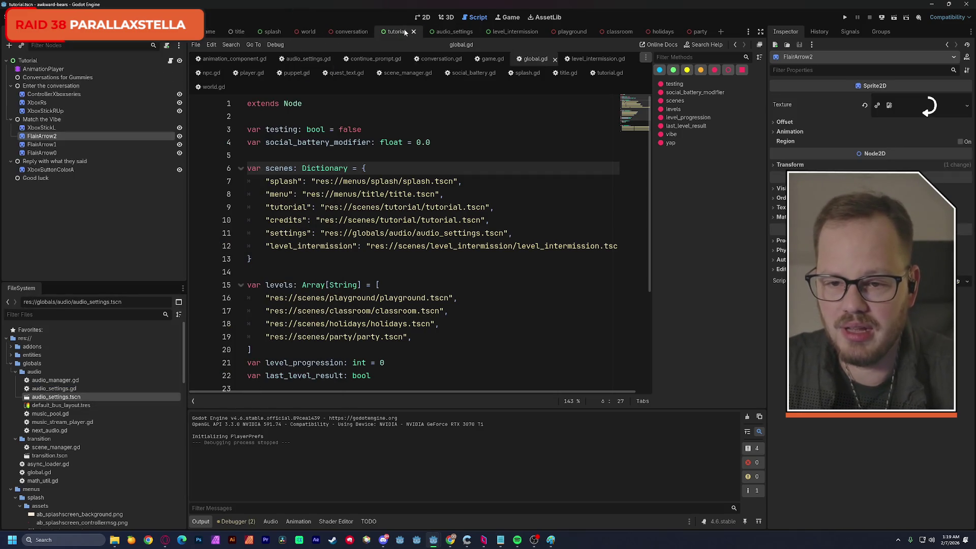
key("ctrl+F1")
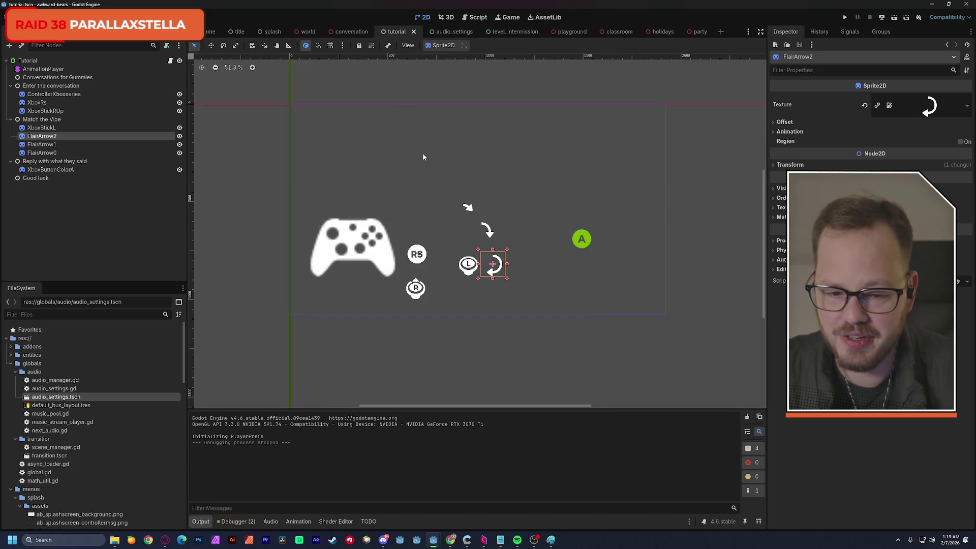
scroll(423, 156, "down", 1)
left_click_drag(425, 162, 430, 169)
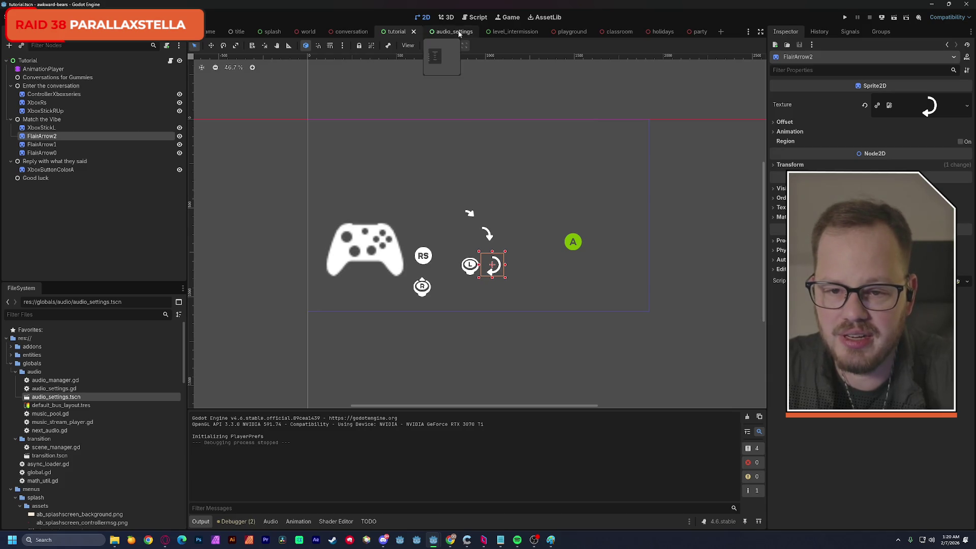
- Open the level_intermission scene, select ContinuePrompt and open continue_prompt.gd
left_click(519, 33)
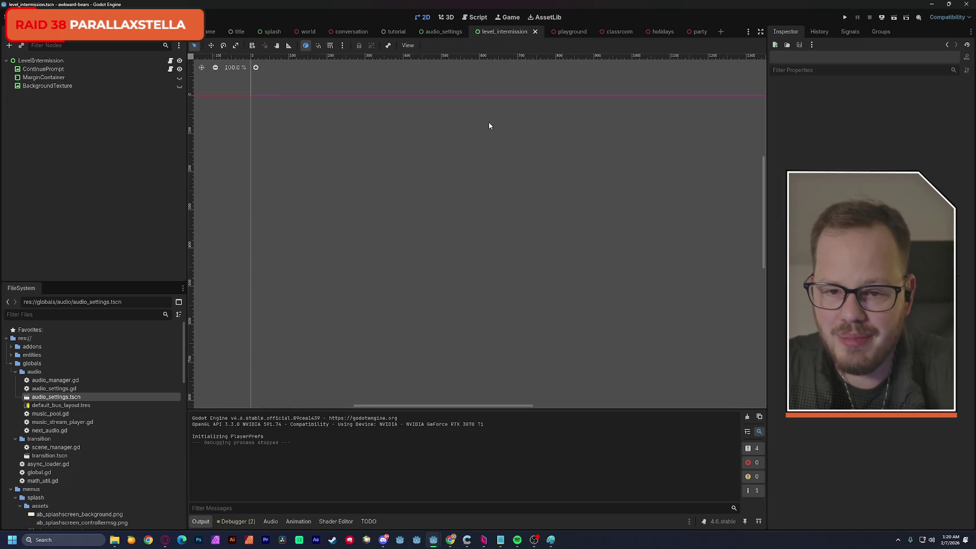
scroll(503, 155, "down", 3)
left_click_drag(423, 207, 426, 235)
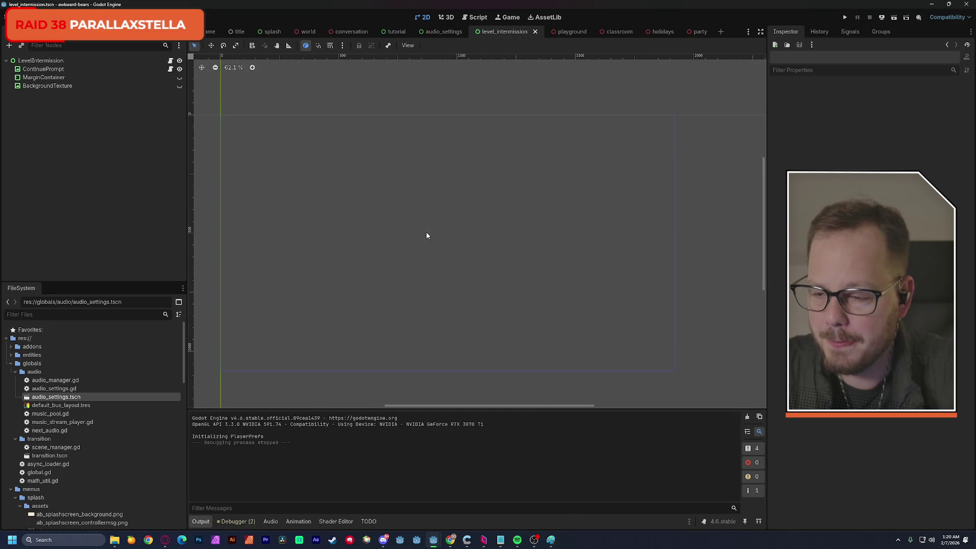
left_click(47, 70)
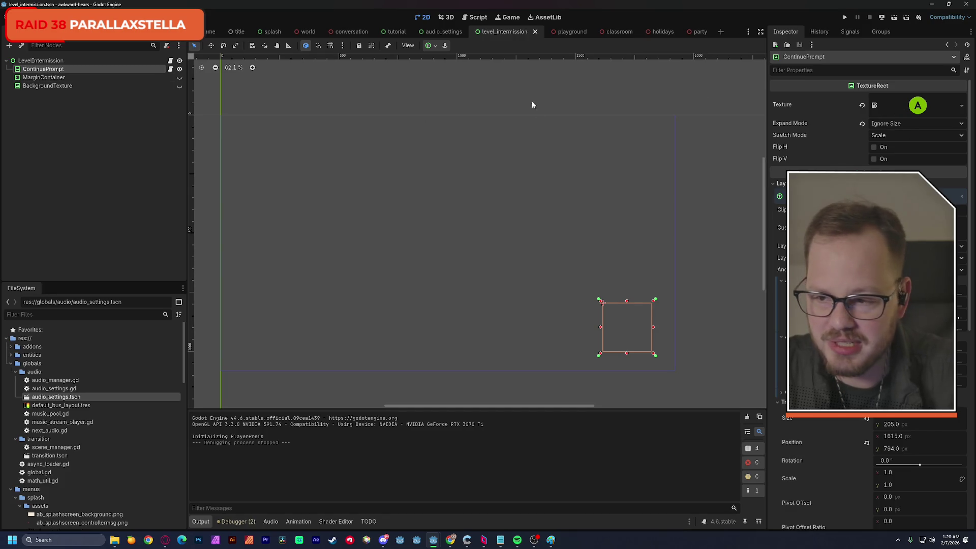
left_click(170, 71)
left_click(419, 253)
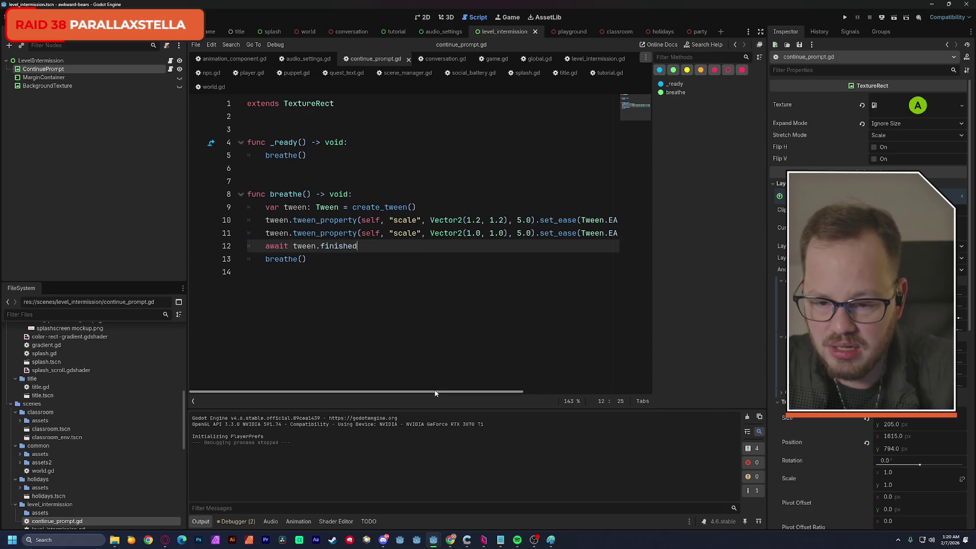
- Delete the await and breathe() lines, chain .set_loops() onto create_tween() on line 9, and save
left_click_drag(313, 257, 200, 249)
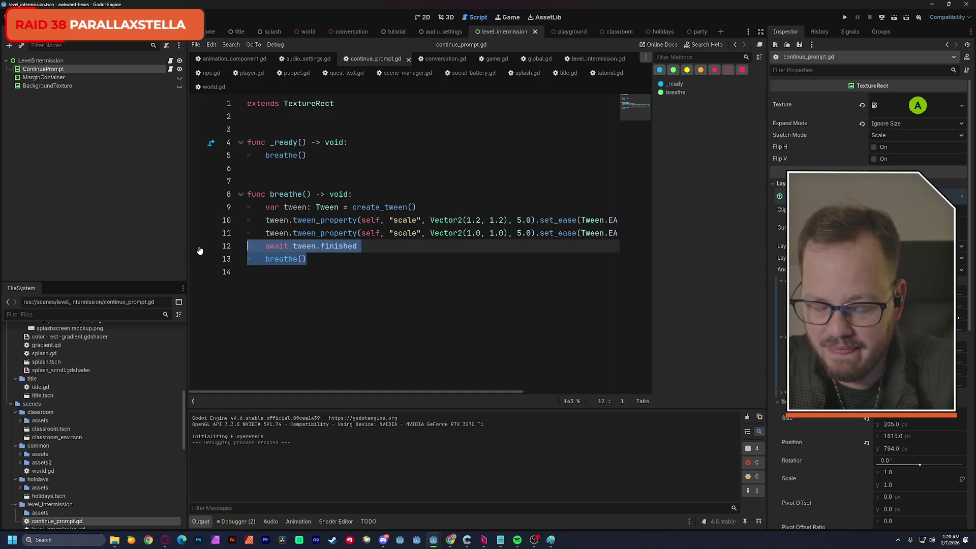
key("BackSpace")
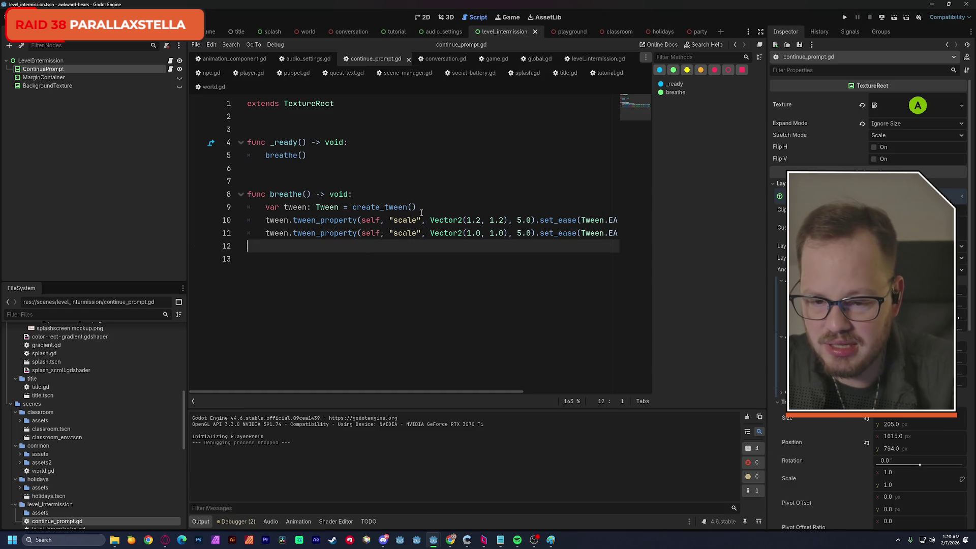
left_click(440, 207)
type(".")
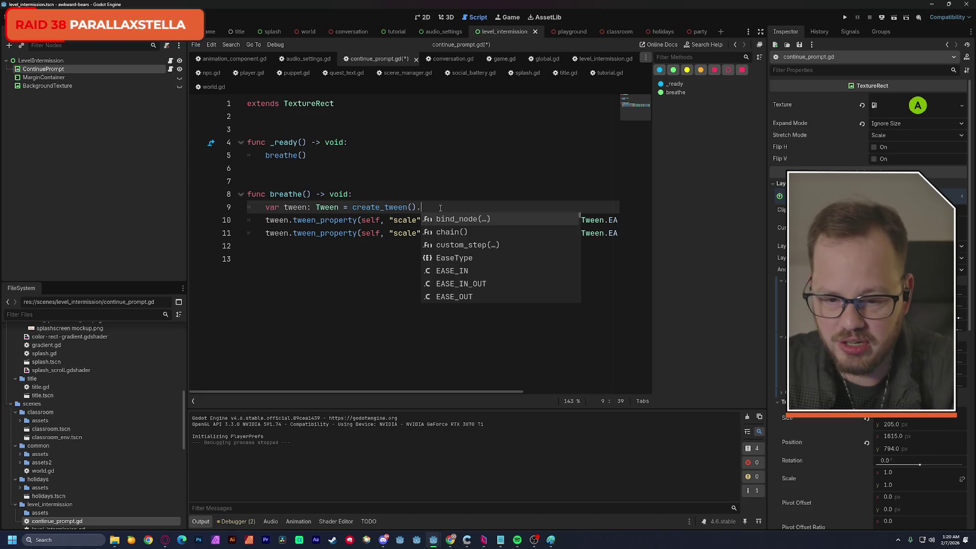
type("set")
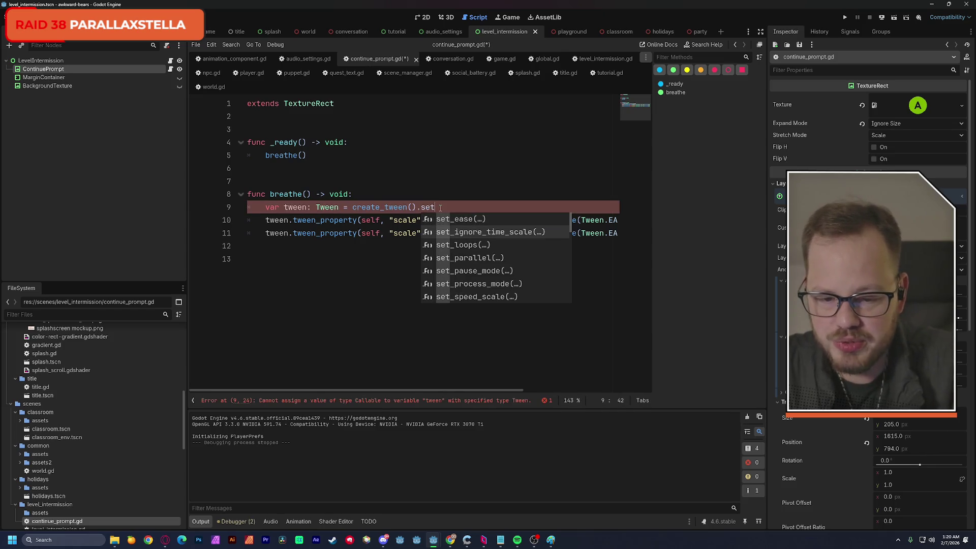
type("_l")
key("Return")
left_click(500, 179)
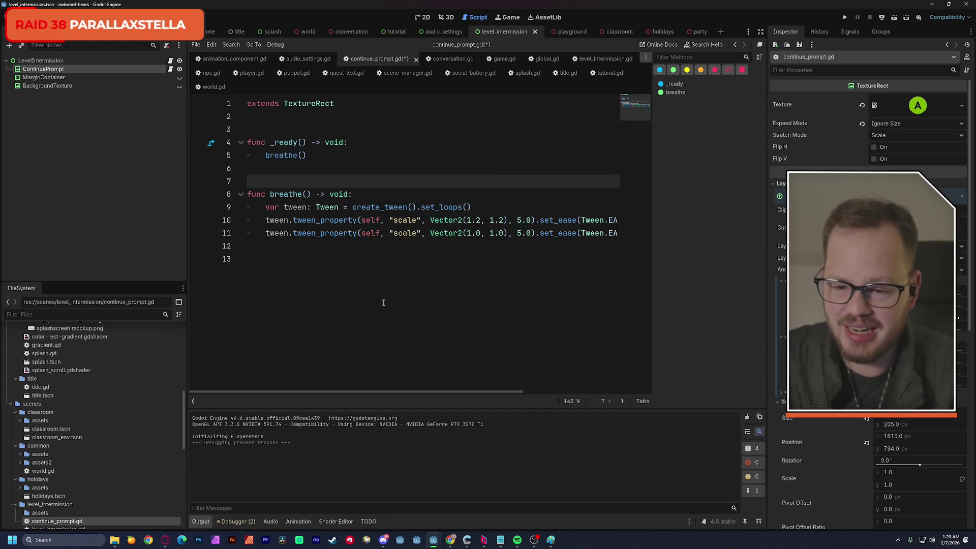
mouse_move(479, 391)
left_mouse_down()
mouse_move(566, 392)
mouse_move(478, 389)
left_mouse_up()
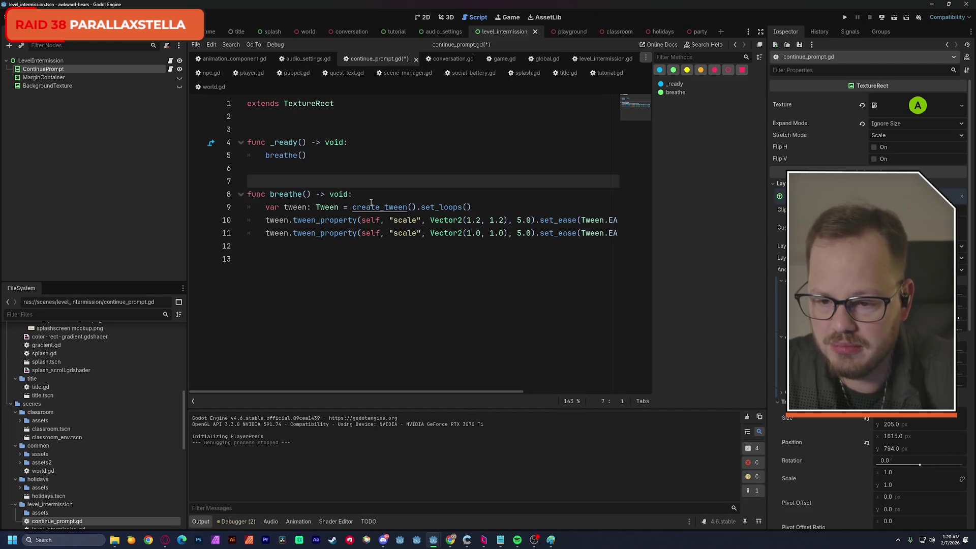
key("ctrl+s")
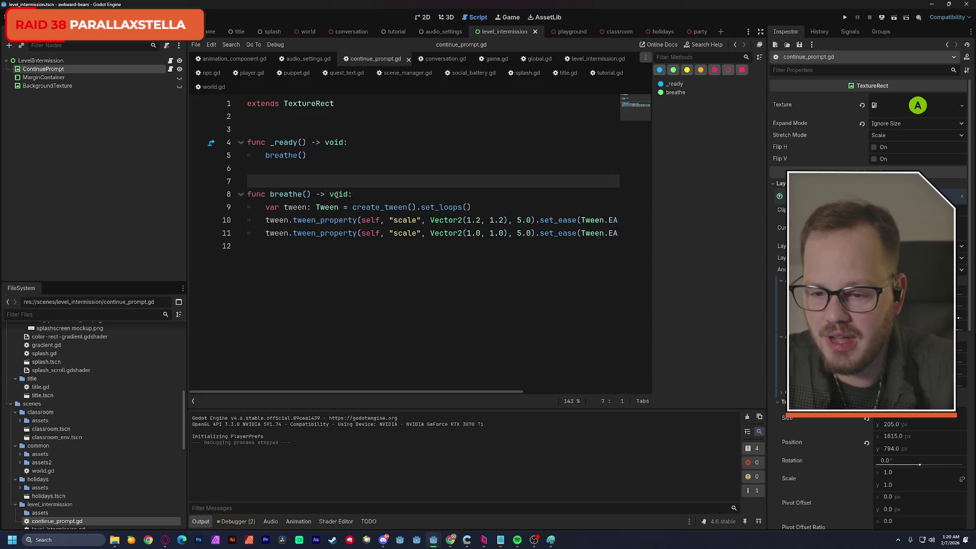
double_click(278, 194)
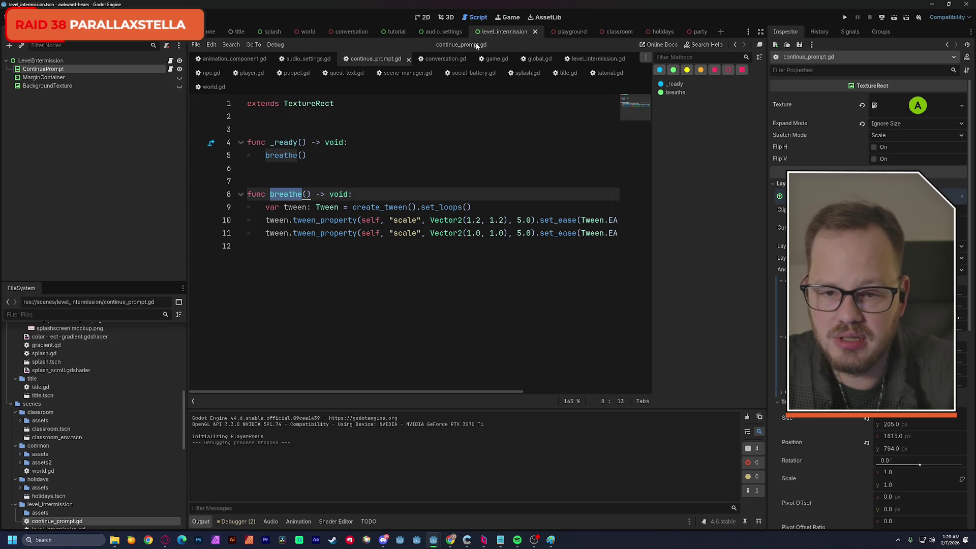
left_click(418, 17)
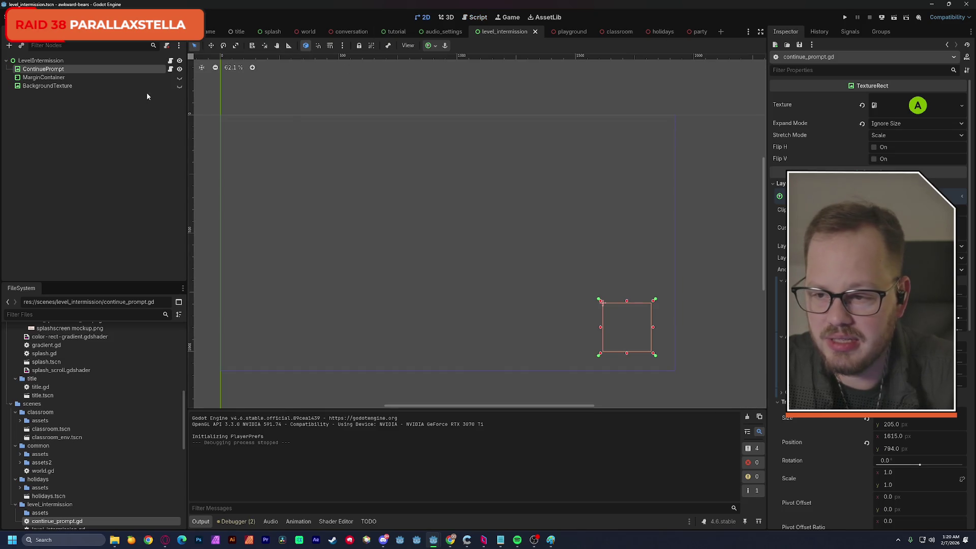
- Unhide MarginContainer and BackgroundTexture, reset ContinuePrompt's Self Modulate, and save the scene
left_click(179, 77)
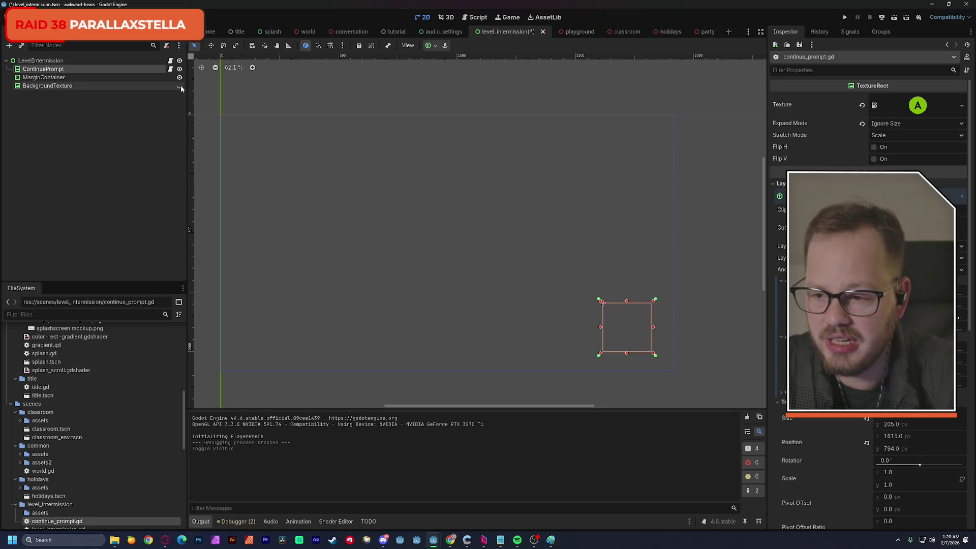
left_click(180, 86)
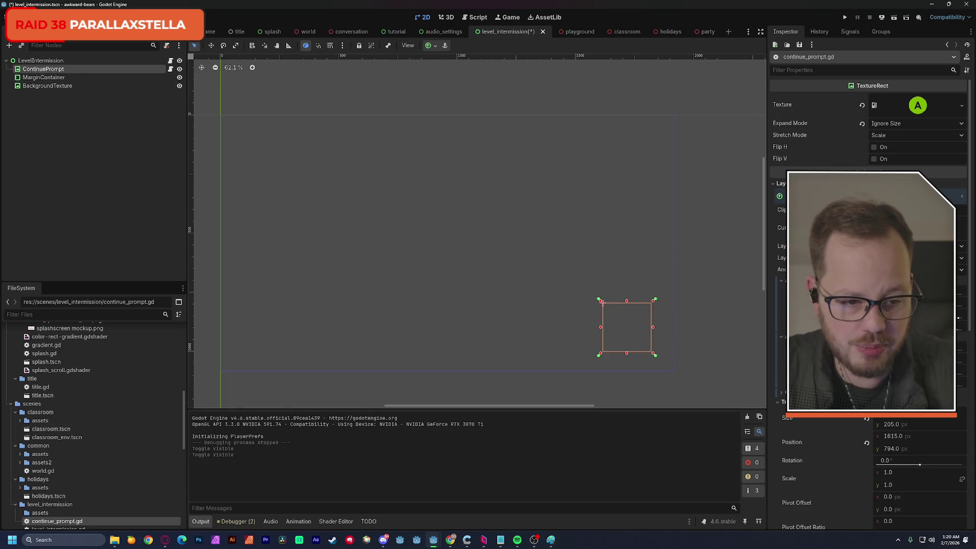
scroll(855, 430, "down", 10)
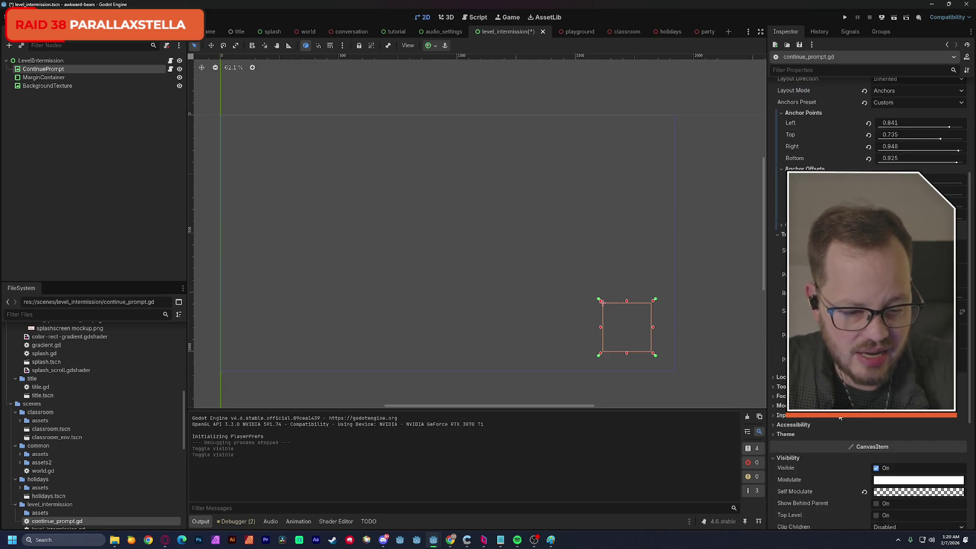
left_click(865, 438)
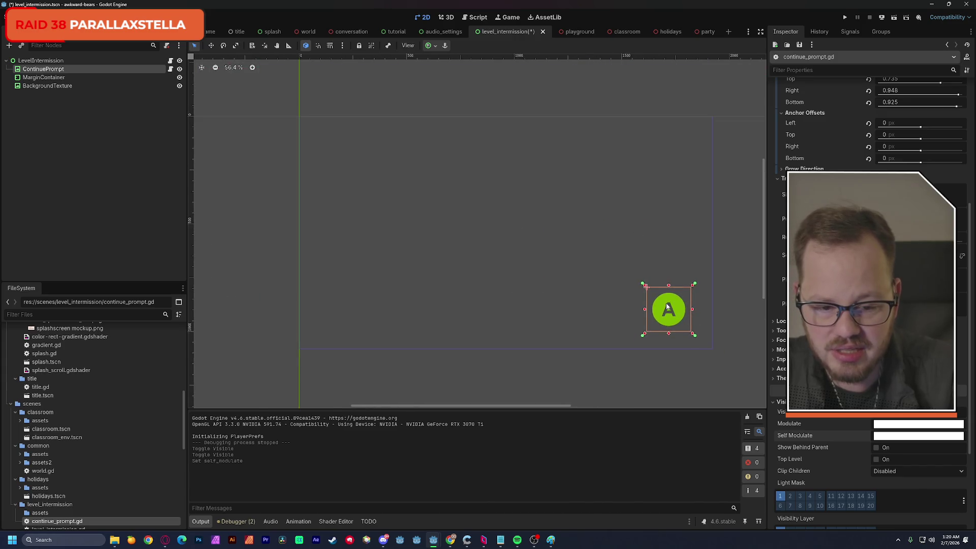
scroll(651, 302, "down", 1)
scroll(652, 315, "right", 2)
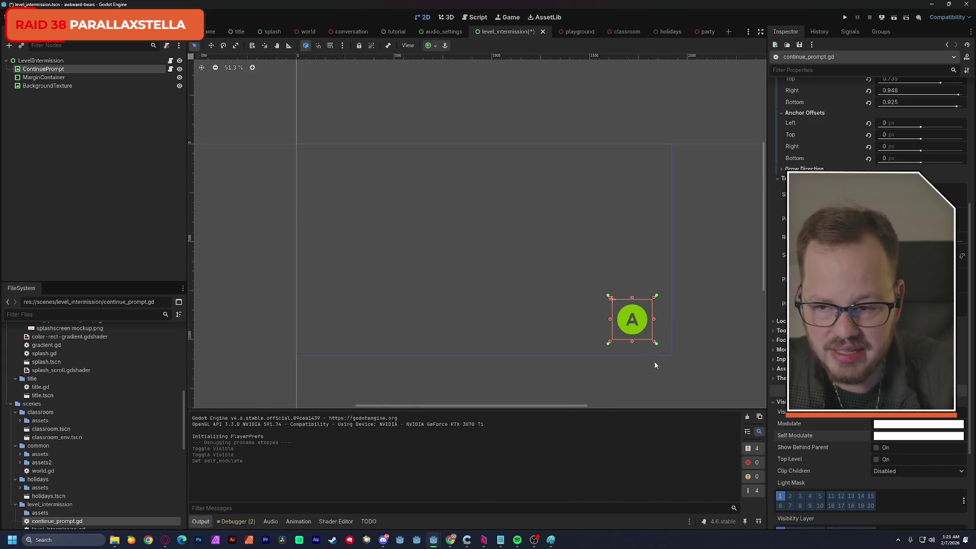
key("ctrl+s")
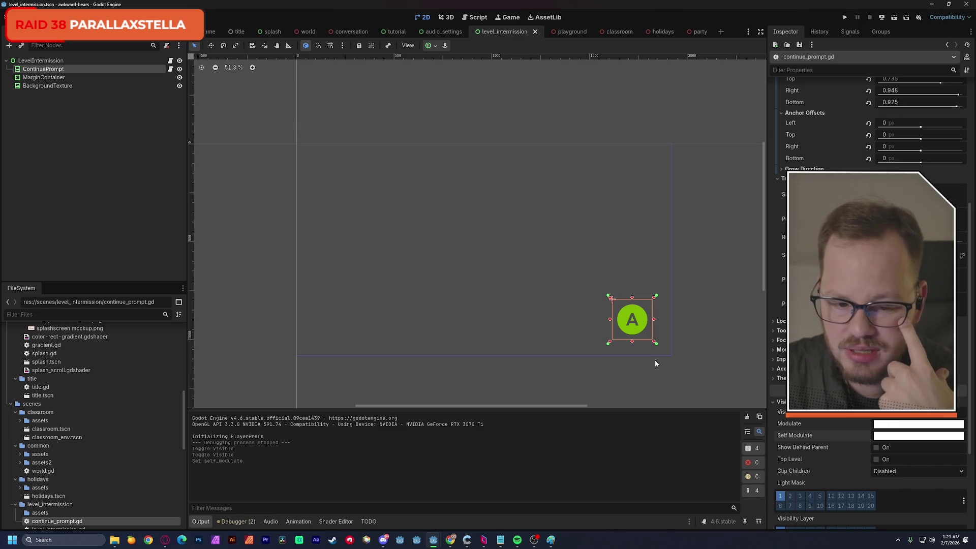
- Add an AnimationPlayer node to the scene and reopen the ContinuePrompt script
left_click(114, 138)
key("ctrl+a")
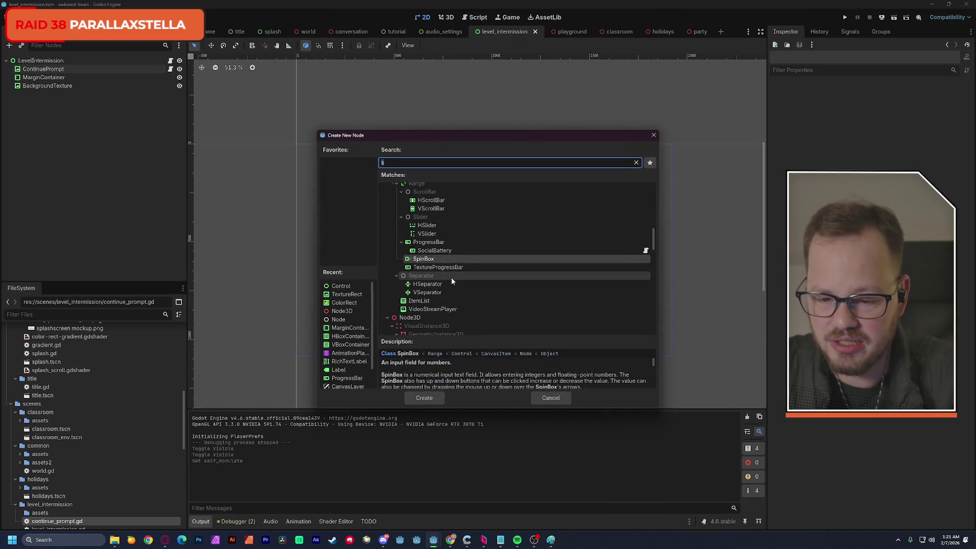
left_click(356, 355)
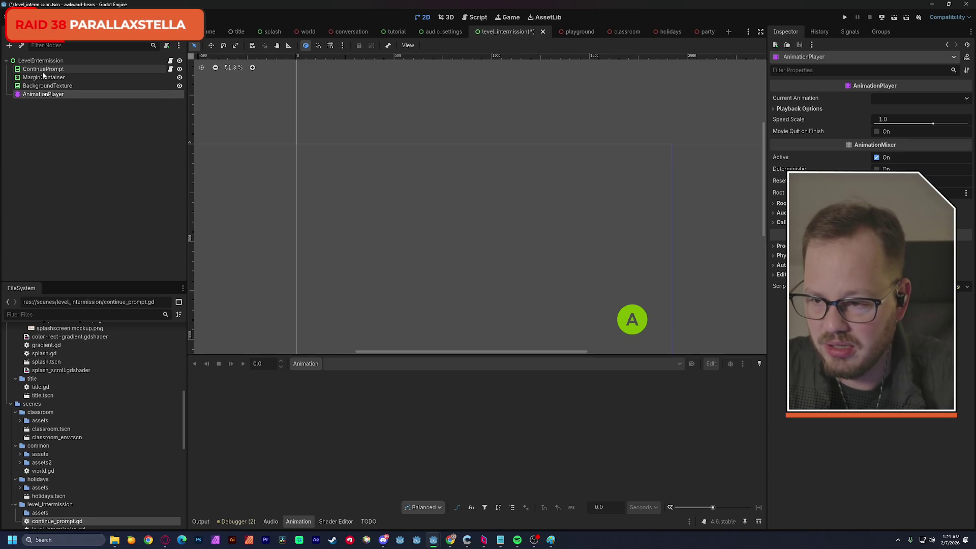
left_click(170, 69)
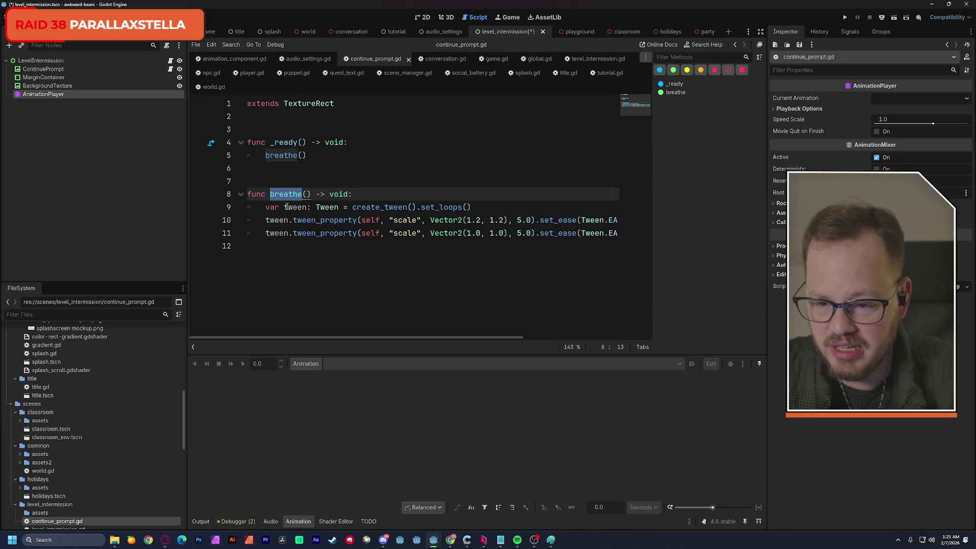
- Comment out the _ready function's breathe() call in continue_prompt.gd and save
left_click(266, 157)
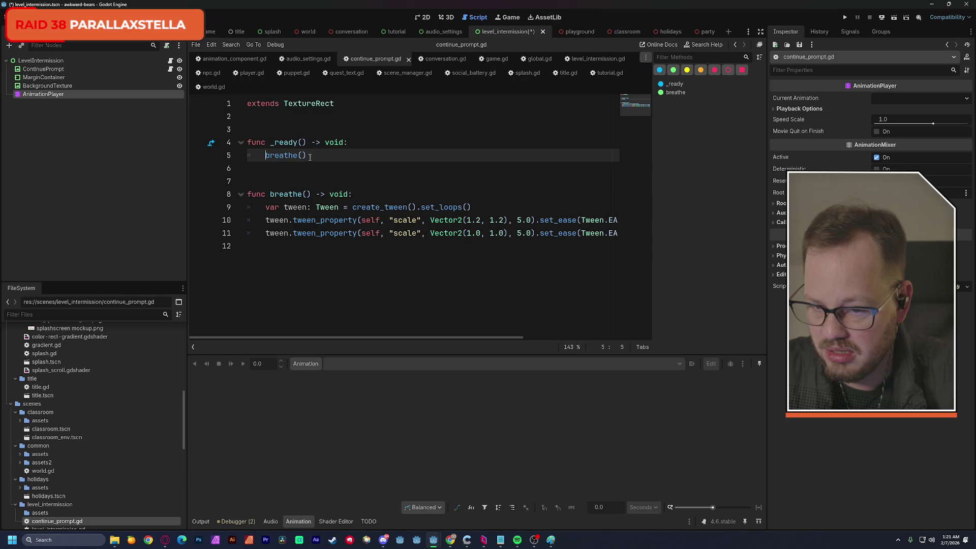
left_click_drag(249, 143, 319, 157)
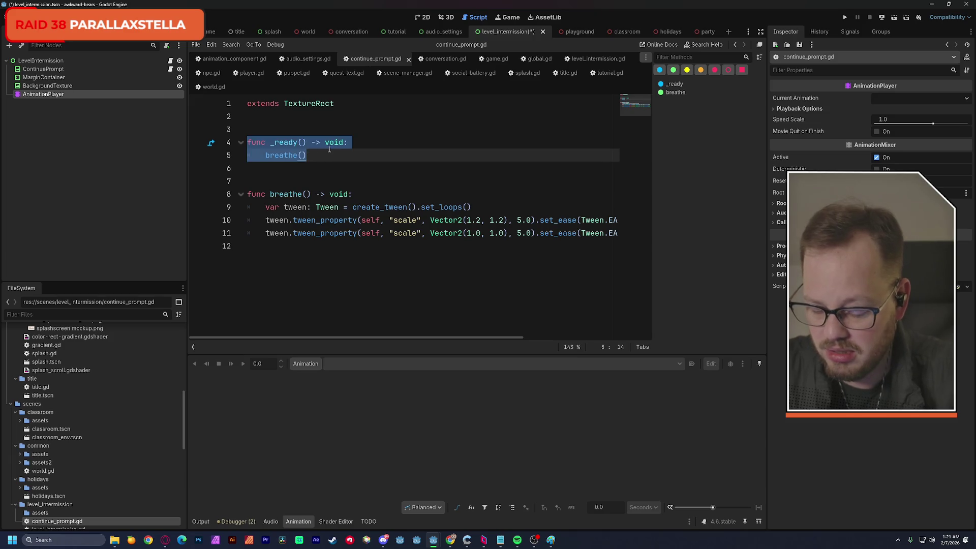
key("ctrl+k")
left_click(329, 169)
key("ctrl+s")
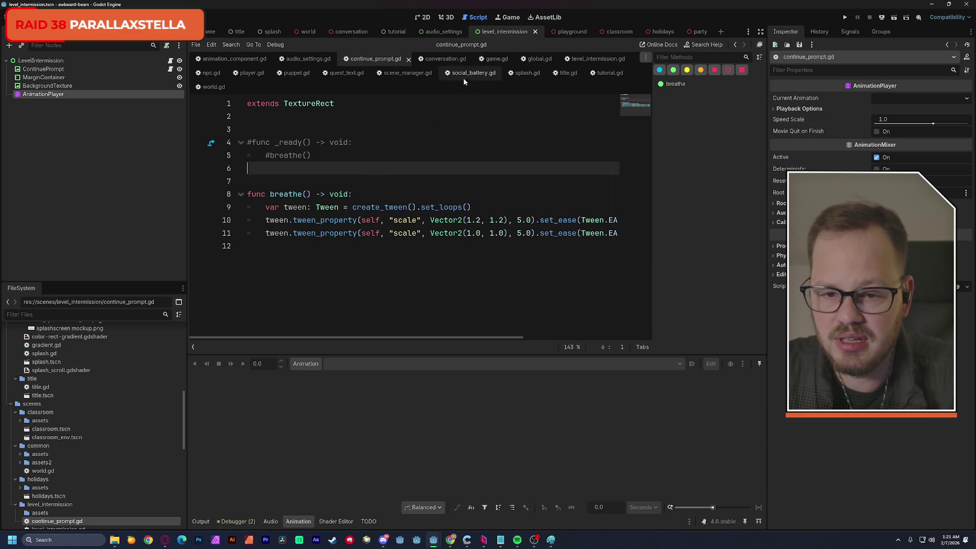
- Back in the 2D view, check BackgroundTexture and ContinuePrompt, then select the AnimationPlayer's animation options
key("ctrl+F1")
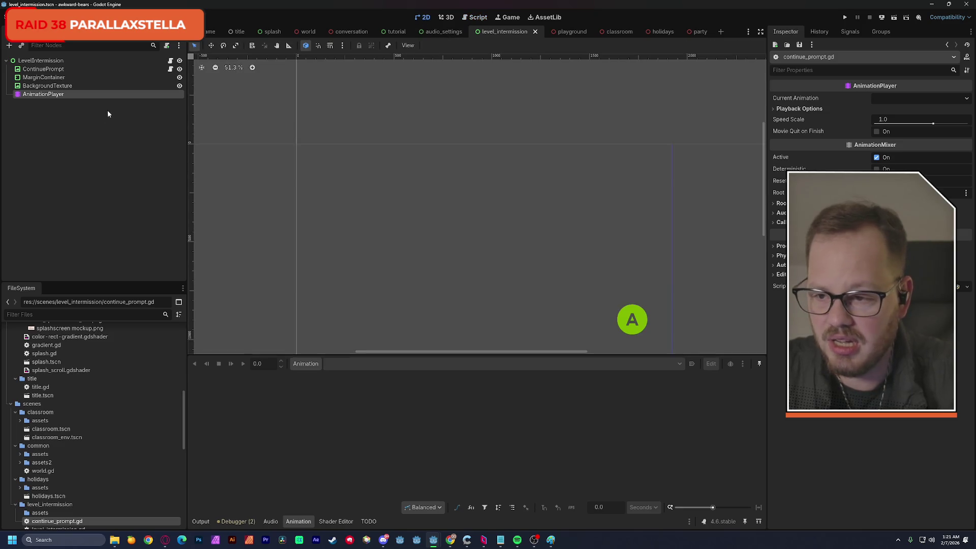
left_click(639, 317)
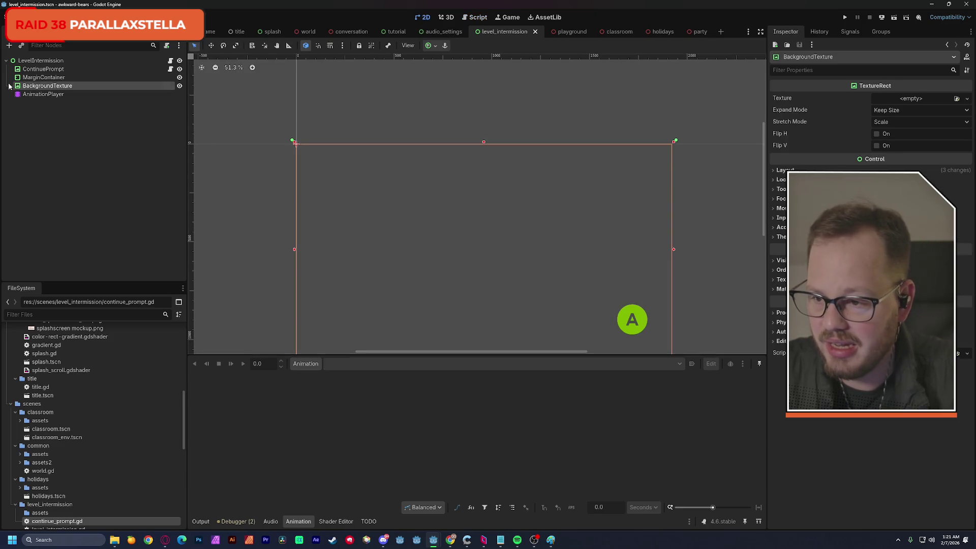
left_click(626, 310)
mouse_move(625, 309)
left_mouse_down()
mouse_move(496, 239)
mouse_move(640, 318)
mouse_move(599, 315)
mouse_move(624, 319)
left_mouse_up()
left_click(73, 69)
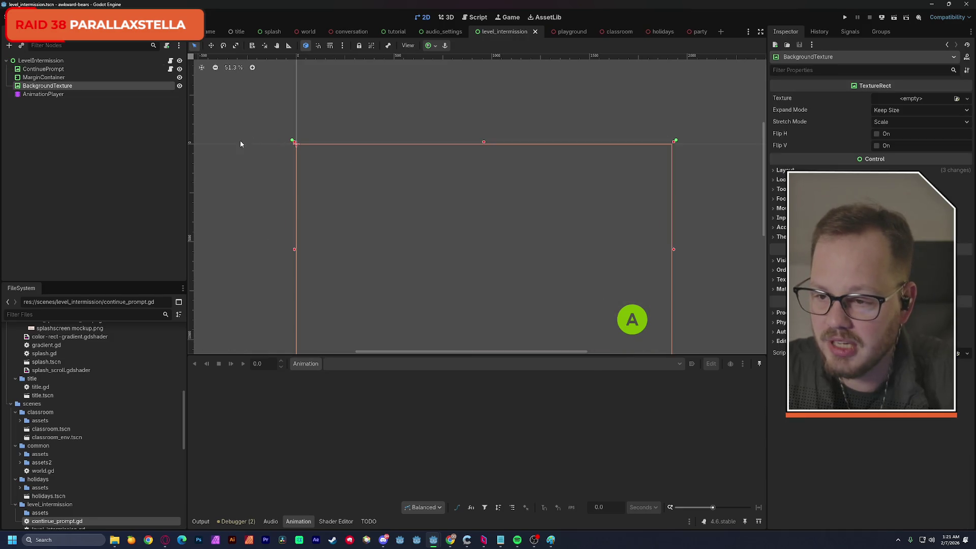
left_click(35, 71)
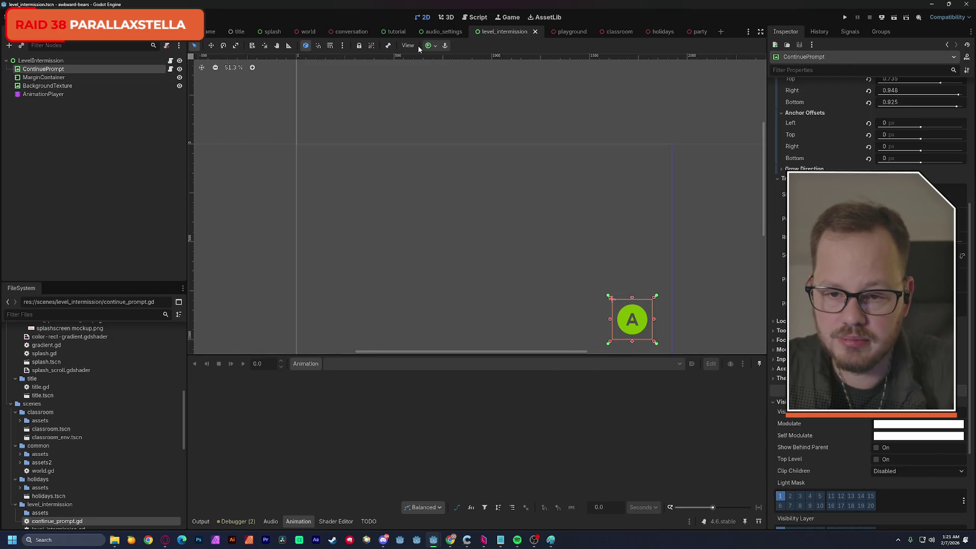
left_click(436, 47)
left_click(62, 139)
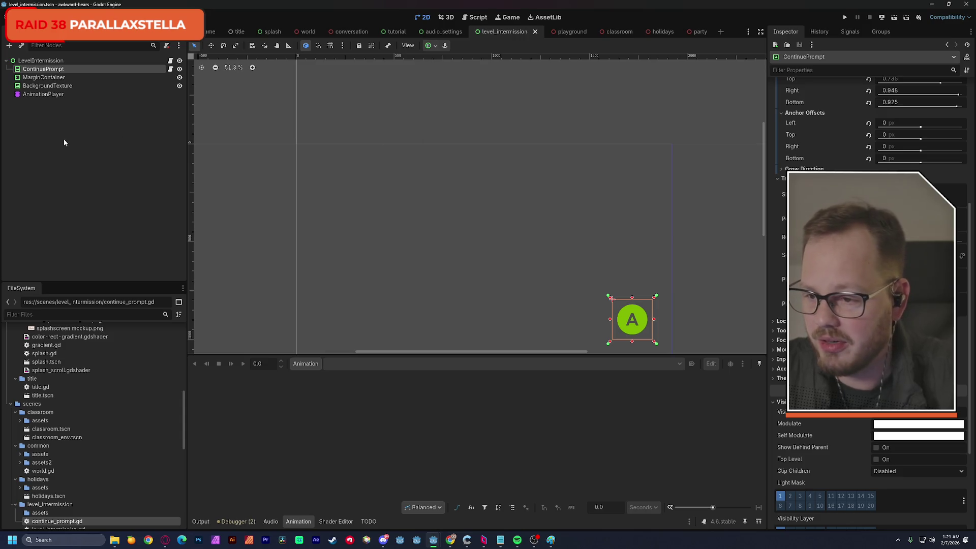
left_click(44, 94)
left_click(306, 364)
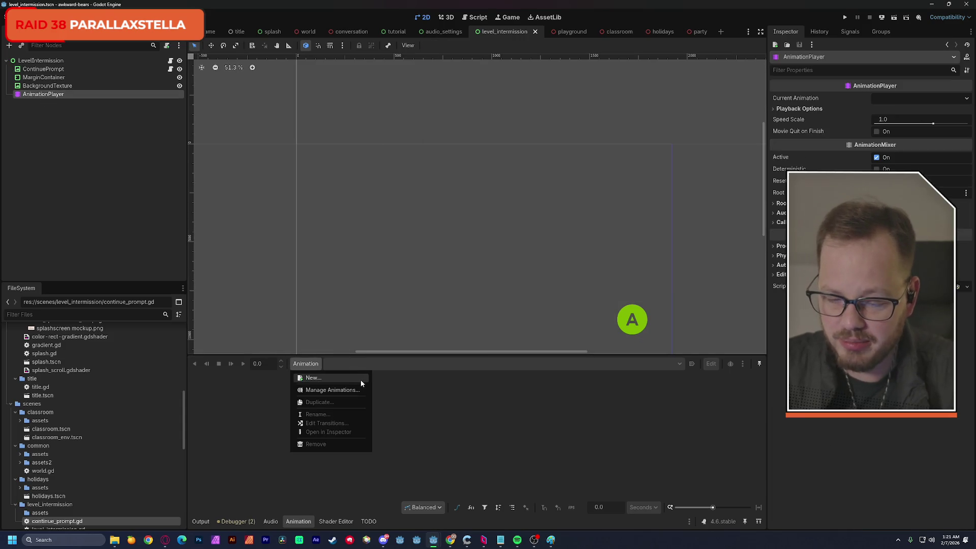
- Create a new animation named 'breathe' and select the ContinuePrompt node
left_click(359, 380)
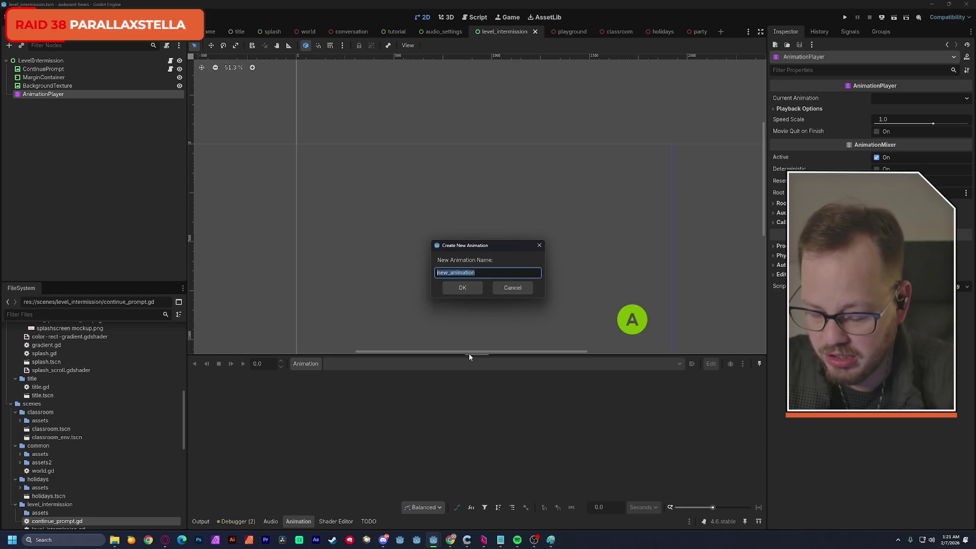
type("breathe")
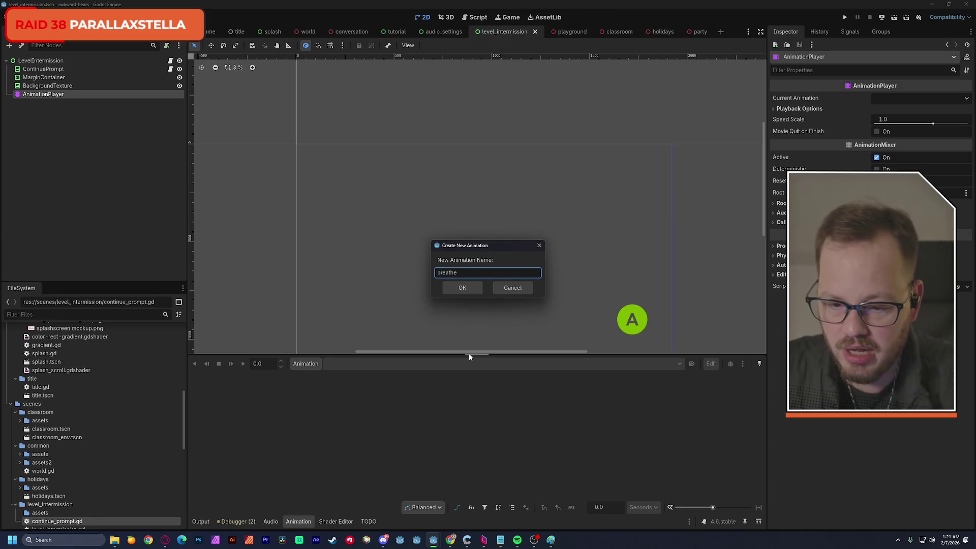
key("Return")
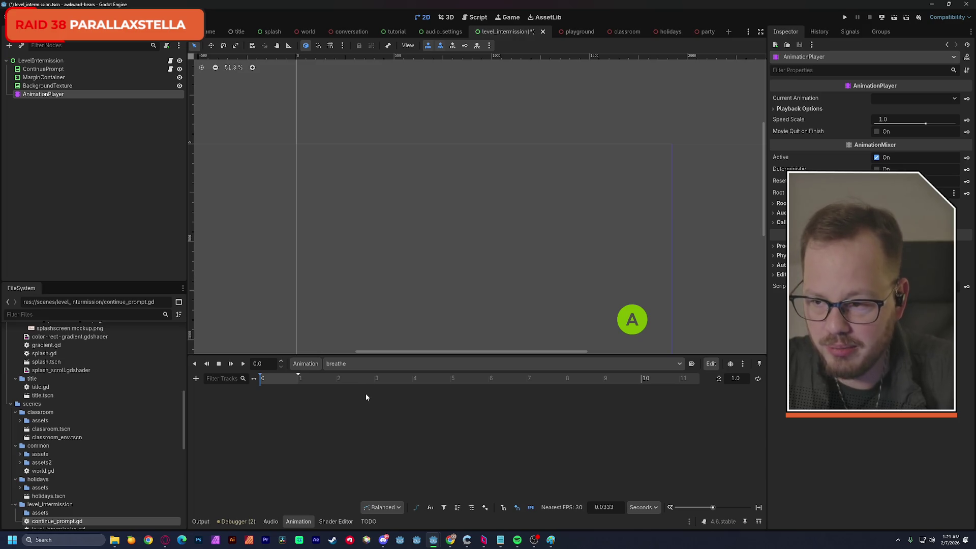
left_click(78, 70)
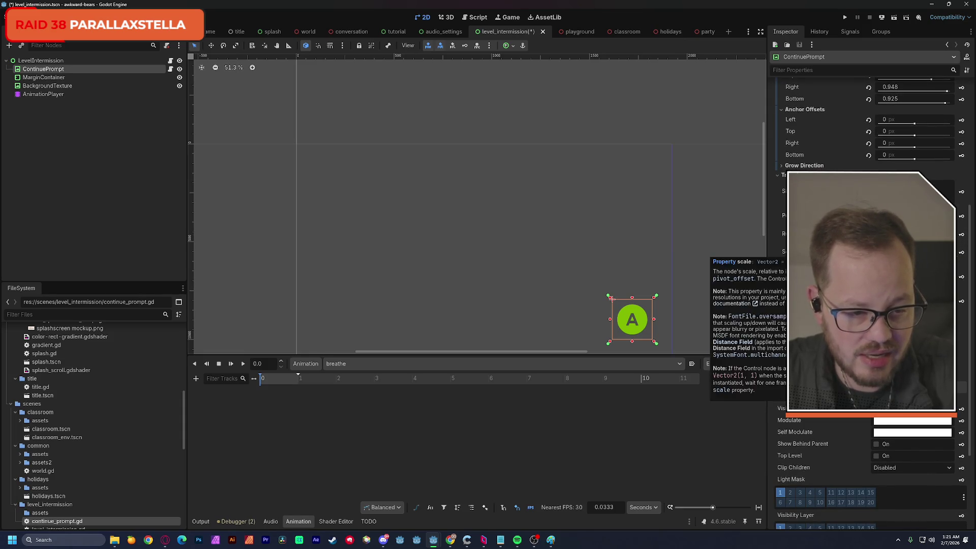
- Add a scale track for ContinuePrompt and set the animation length to 6 seconds
left_click(962, 254)
left_click(460, 297)
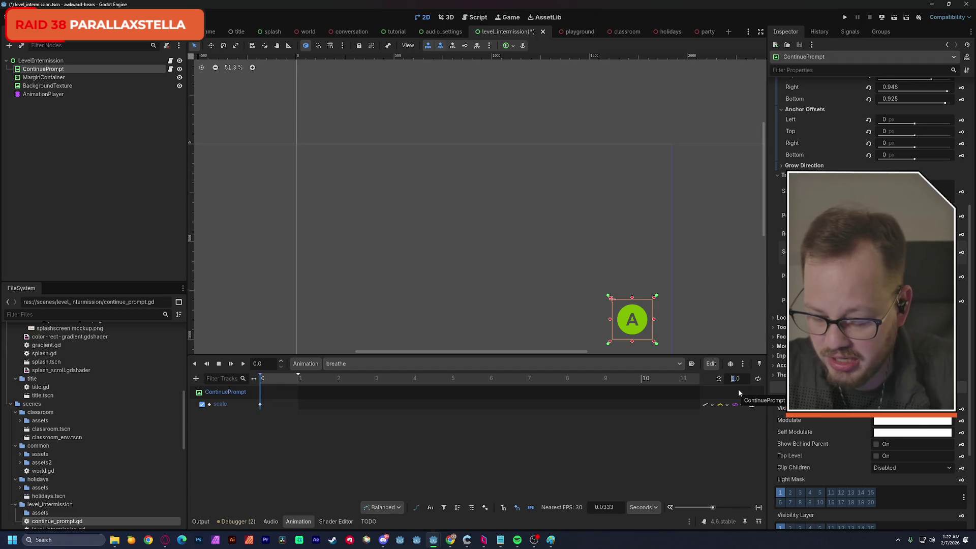
type("6")
key("Return")
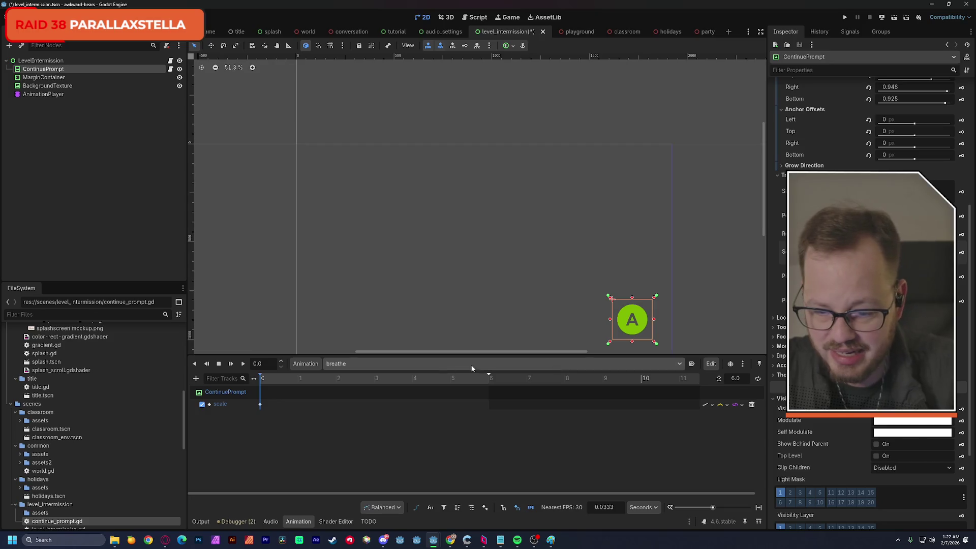
- Add a scale key at 3 seconds with a linked uniform value of 1.2
left_click(375, 379)
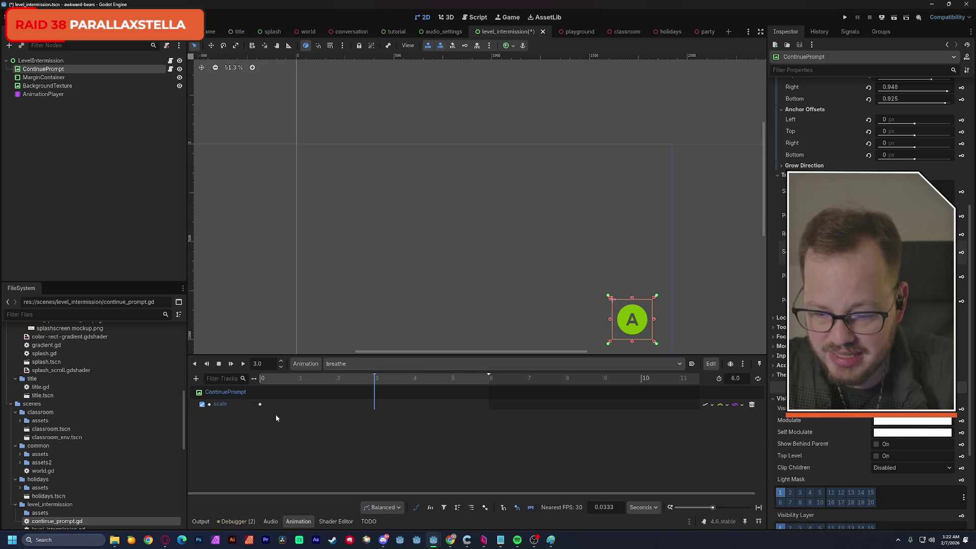
mouse_move(258, 405)
left_mouse_down()
mouse_move(382, 418)
mouse_move(377, 407)
left_mouse_up()
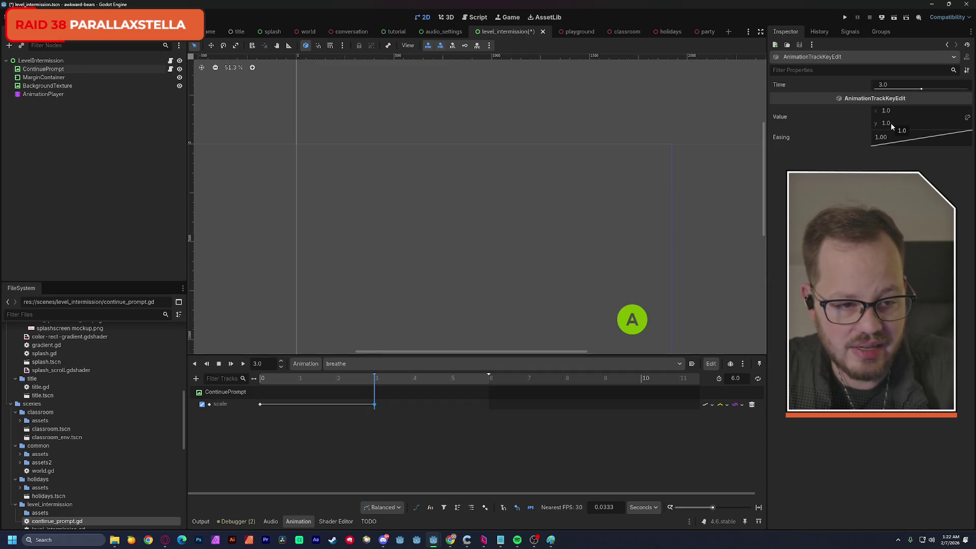
left_click_drag(891, 123, 892, 126)
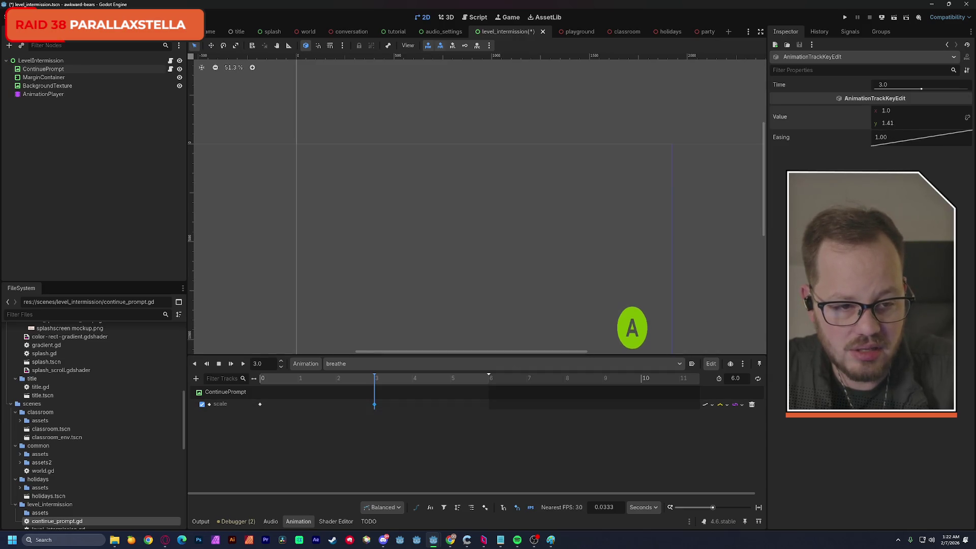
left_click(895, 126)
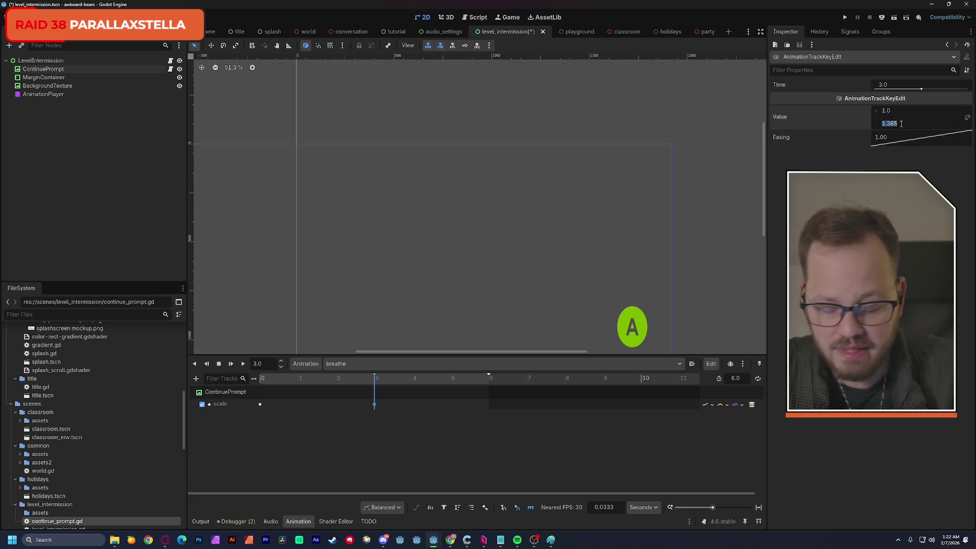
type("1.2")
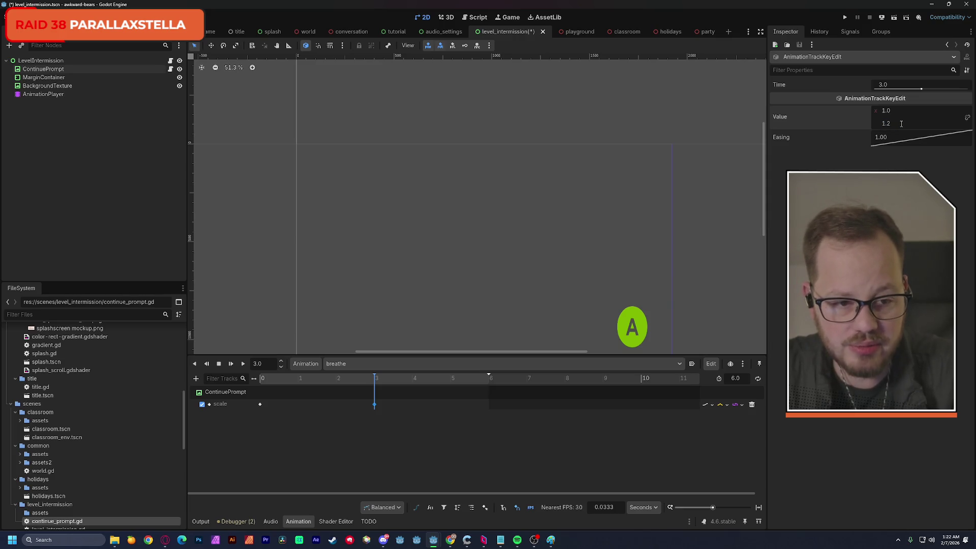
key("Return")
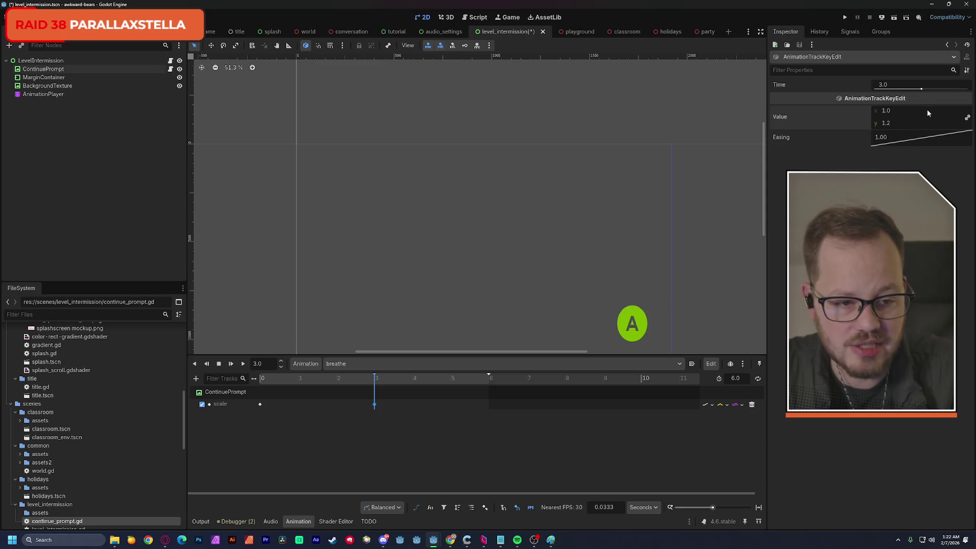
left_click_drag(926, 109, 926, 109)
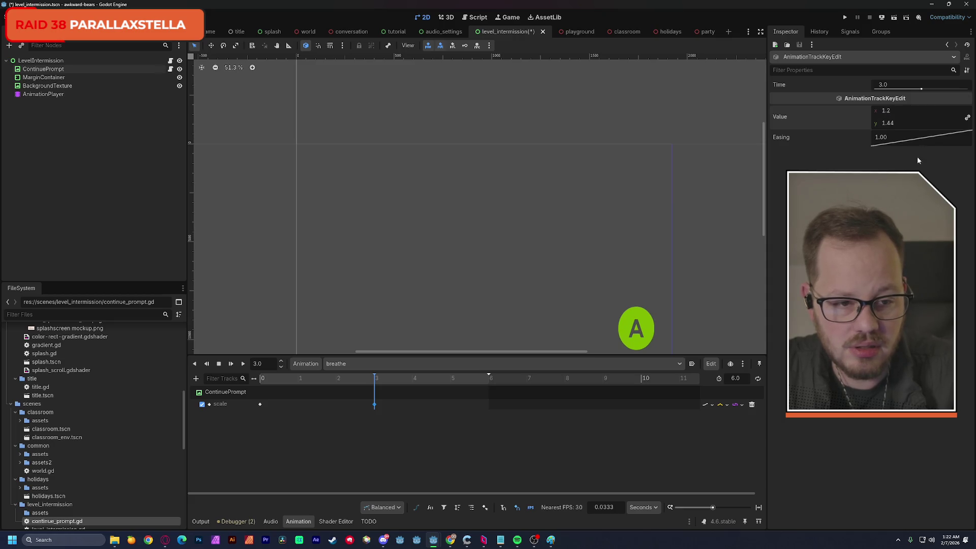
left_click(968, 119)
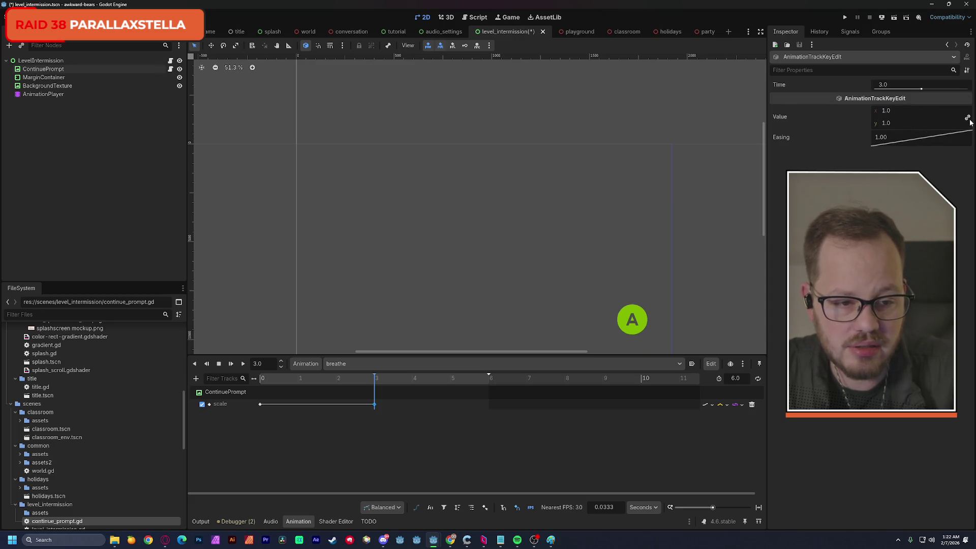
type("1.2")
key("Return")
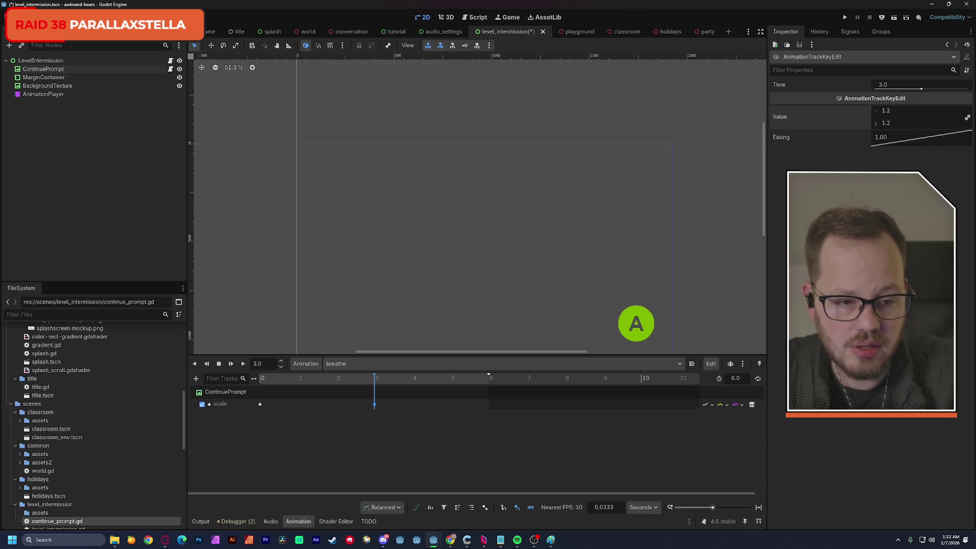
- Duplicate the starting 1.0 scale key at 6 seconds
left_click_drag(637, 279, 533, 202)
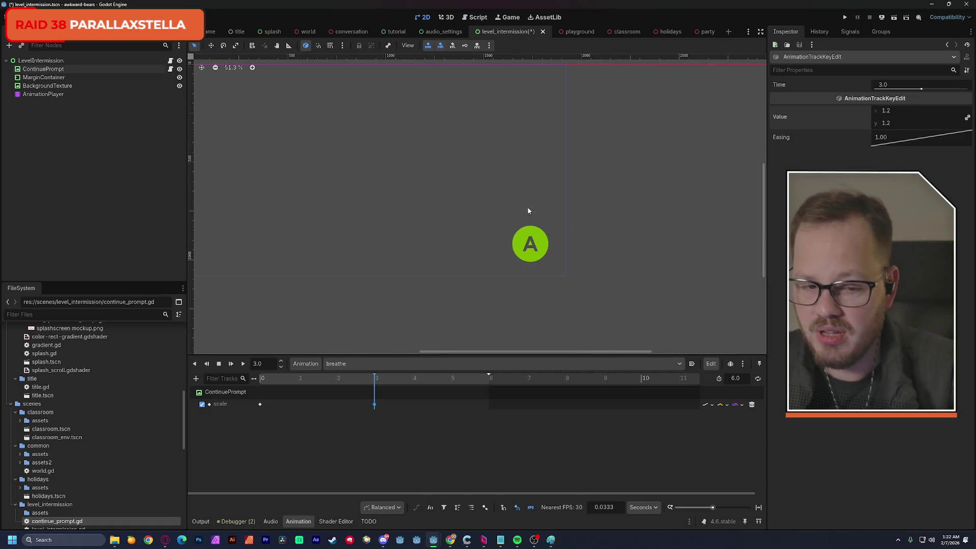
left_click(260, 404)
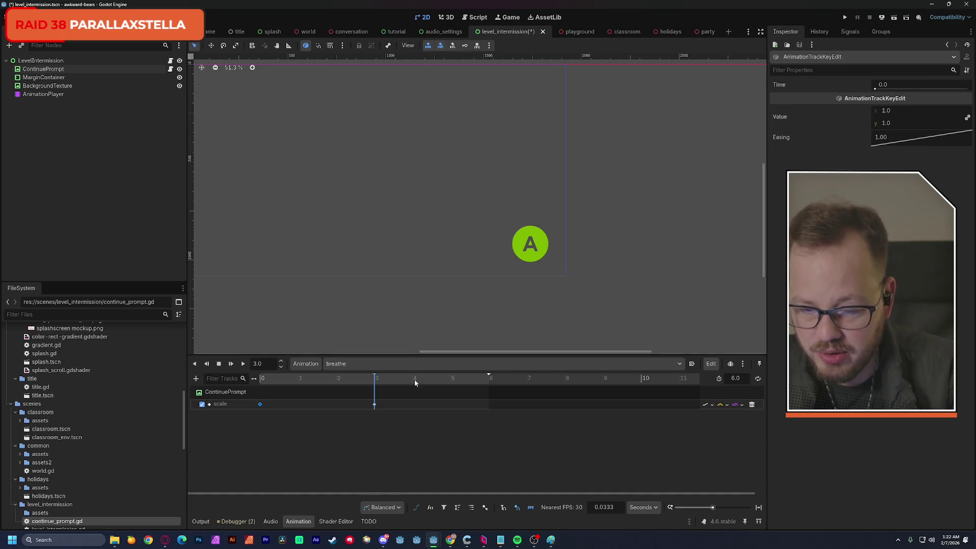
mouse_move(414, 379)
left_mouse_down()
mouse_move(488, 379)
mouse_move(248, 382)
left_mouse_up()
key("ctrl+d")
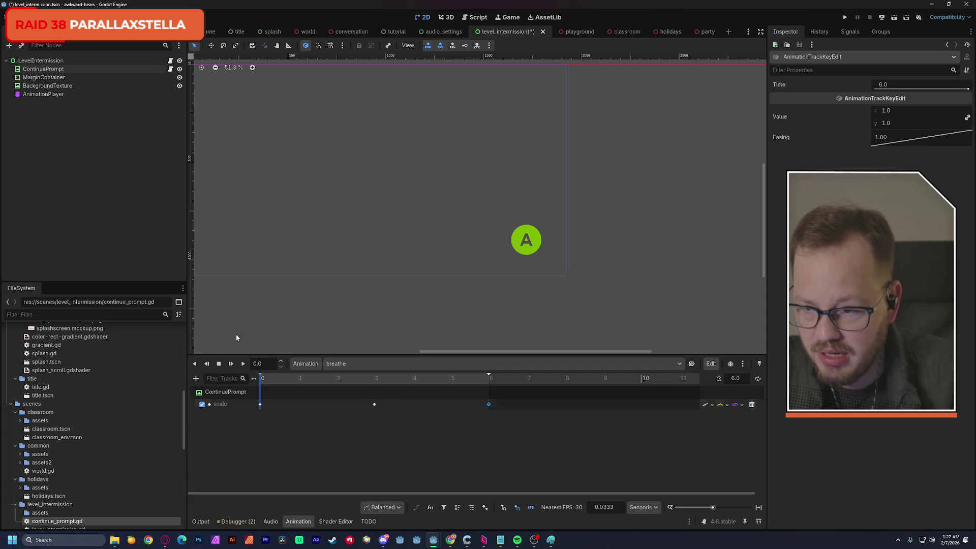
left_click(28, 70)
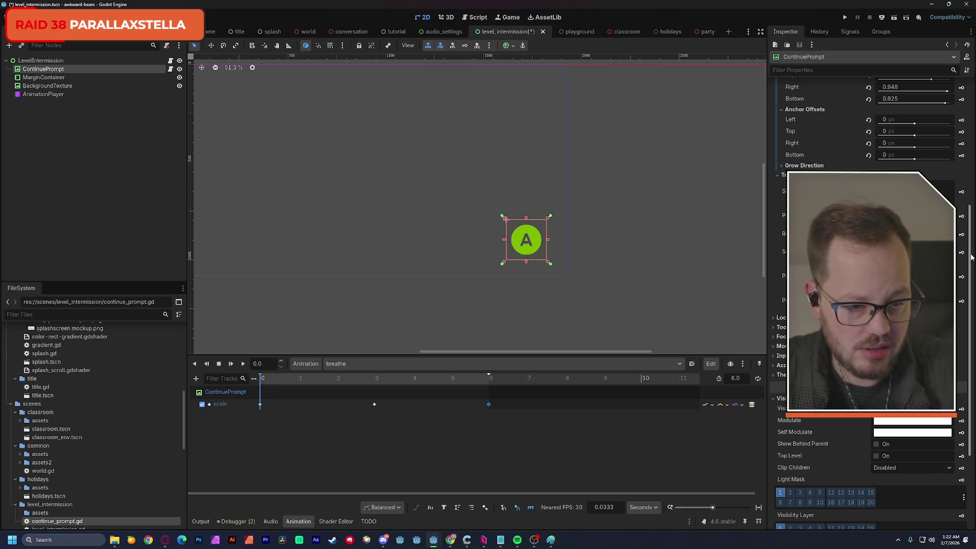
- Save the scene and preview the prompt's breathing scale mid-animation
left_click_drag(970, 257, 971, 248)
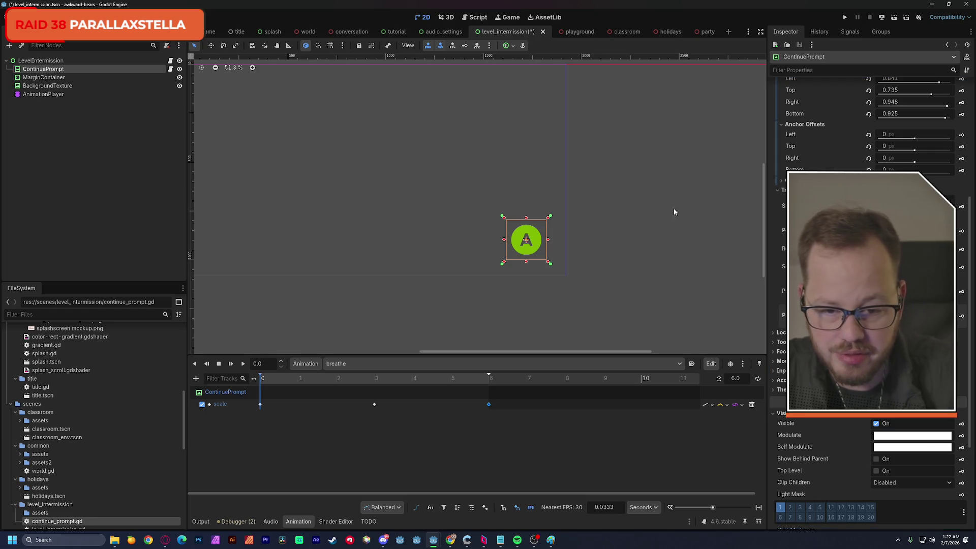
key("ctrl+s")
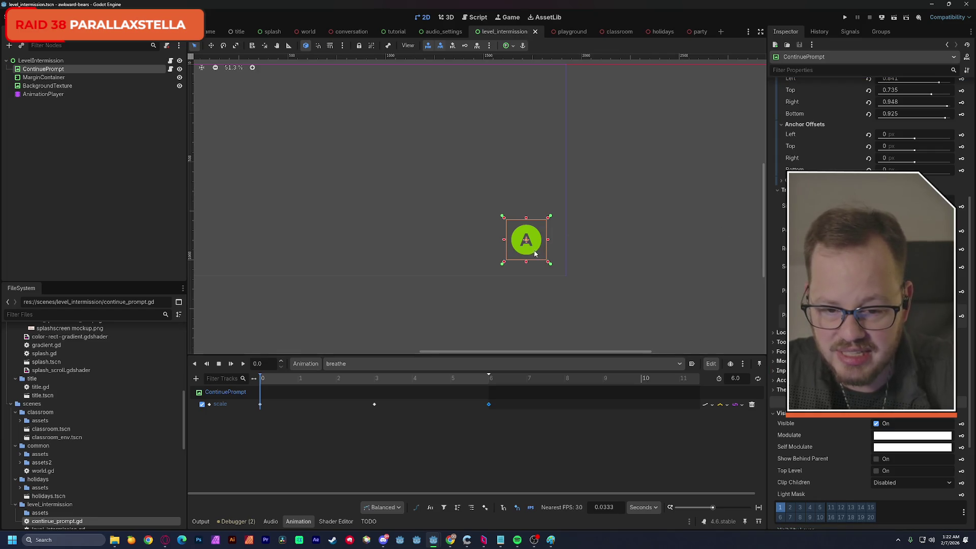
left_click_drag(276, 379, 433, 382)
key("d")
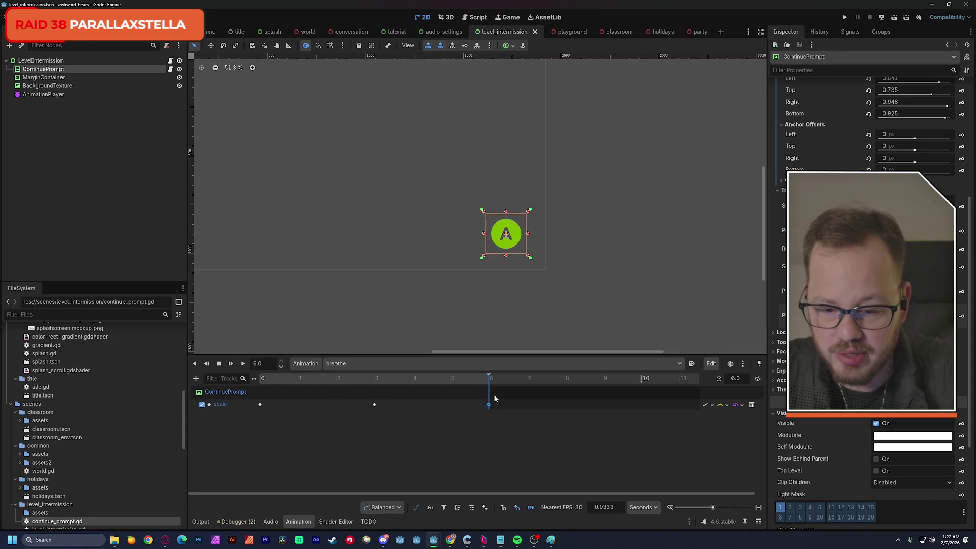
- Give all three scale keys Ease In-Out easing (-2.00) and set breathe to autoplay on load
left_click(259, 404)
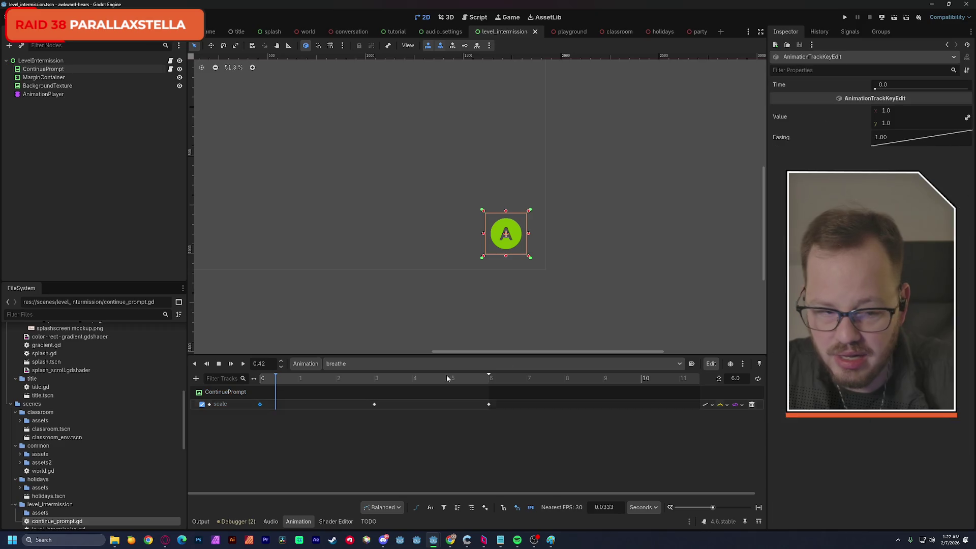
left_click(374, 404, "shift")
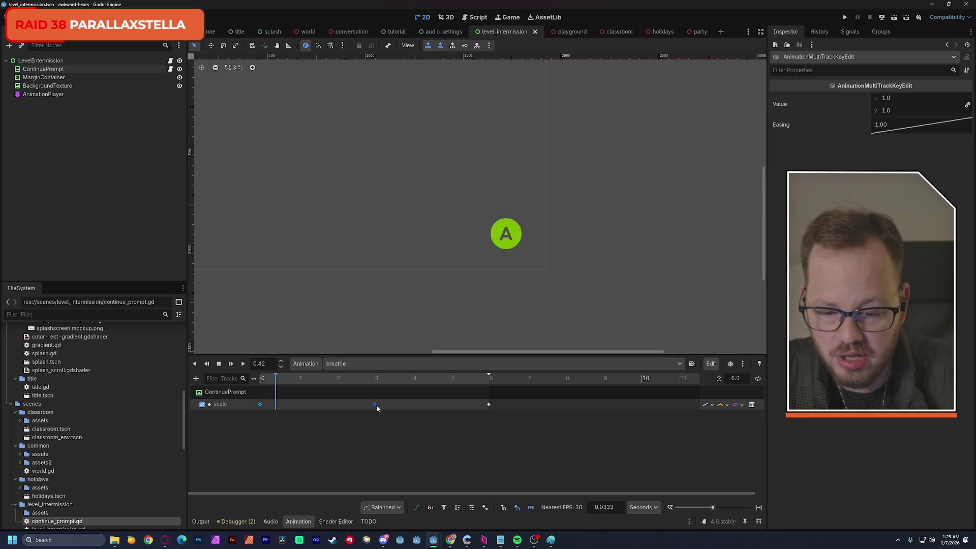
left_click(488, 405, "shift")
right_click(885, 129)
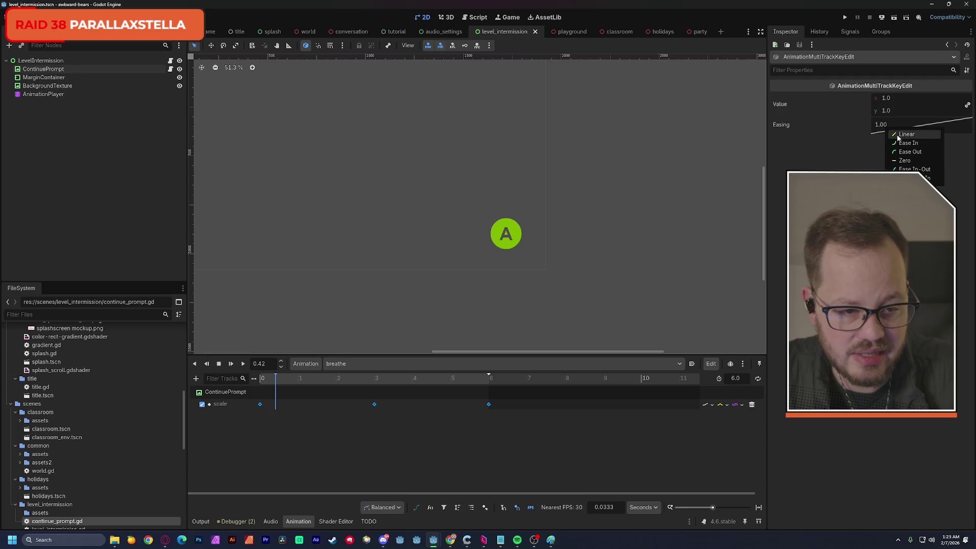
left_click(910, 169)
left_click(692, 364)
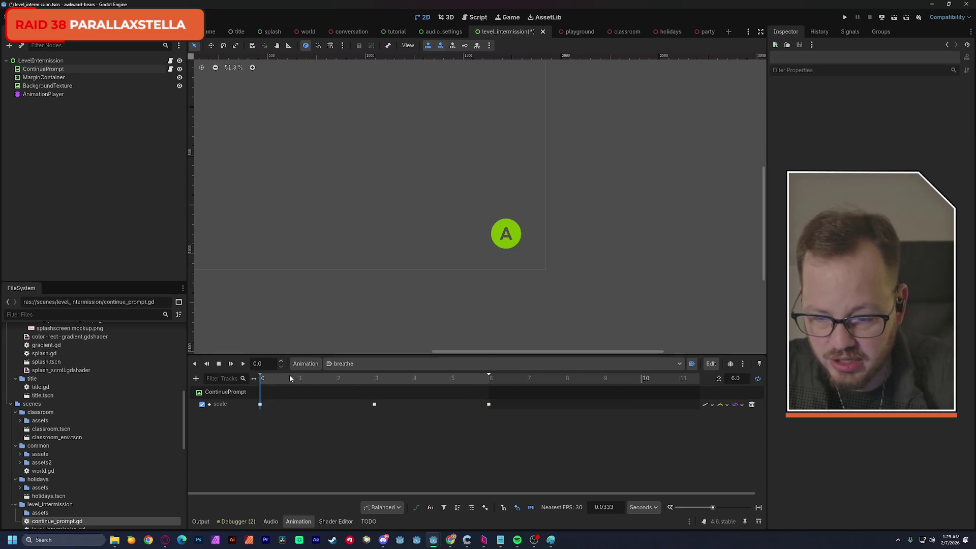
- Play and scrub breathe while zoomed on the A prompt to check its 1.0–1.2 pulse
left_click(243, 364)
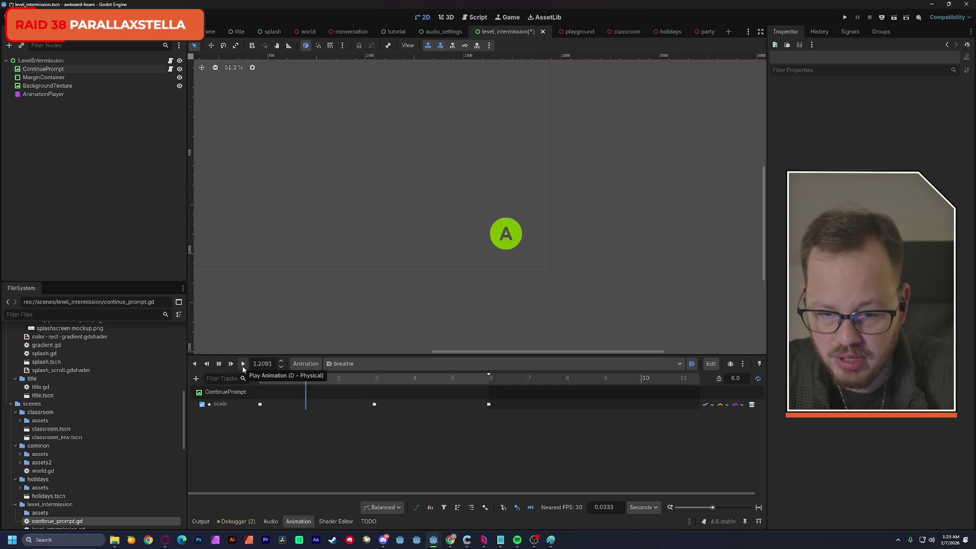
scroll(494, 251, "up", 5)
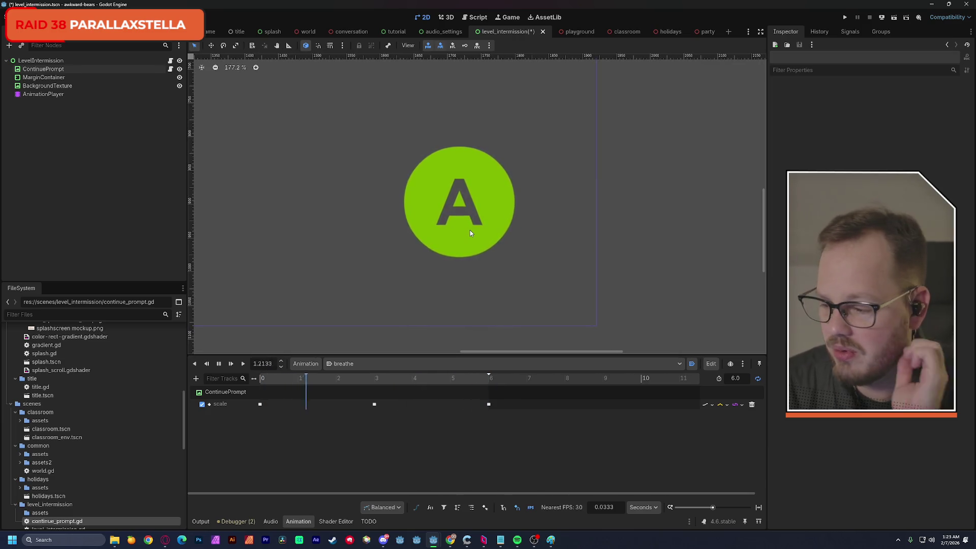
scroll(483, 203, "up", 2)
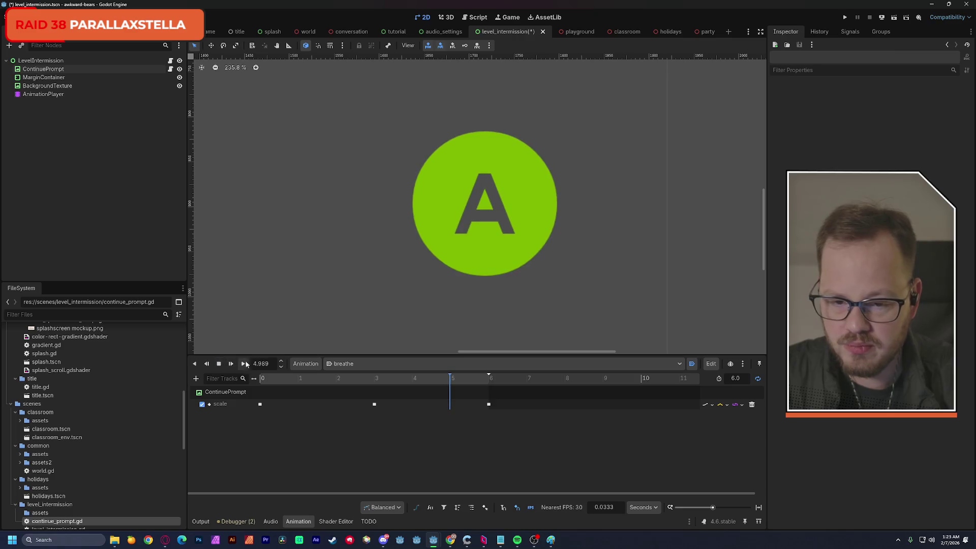
left_click(323, 380)
mouse_move(324, 385)
left_mouse_down()
mouse_move(304, 386)
mouse_move(484, 400)
mouse_move(460, 403)
left_mouse_up()
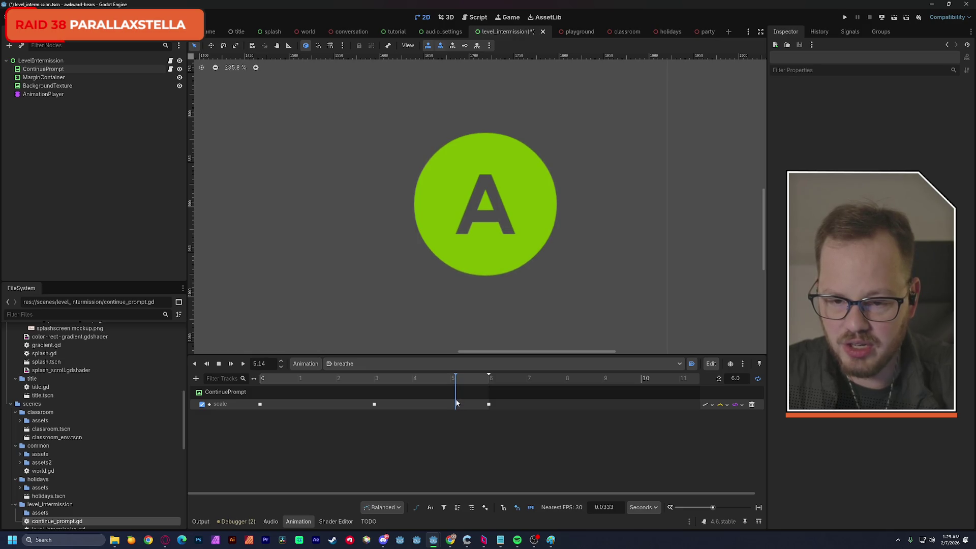
mouse_move(456, 403)
left_mouse_down()
mouse_move(262, 418)
mouse_move(465, 417)
mouse_move(246, 422)
left_mouse_up()
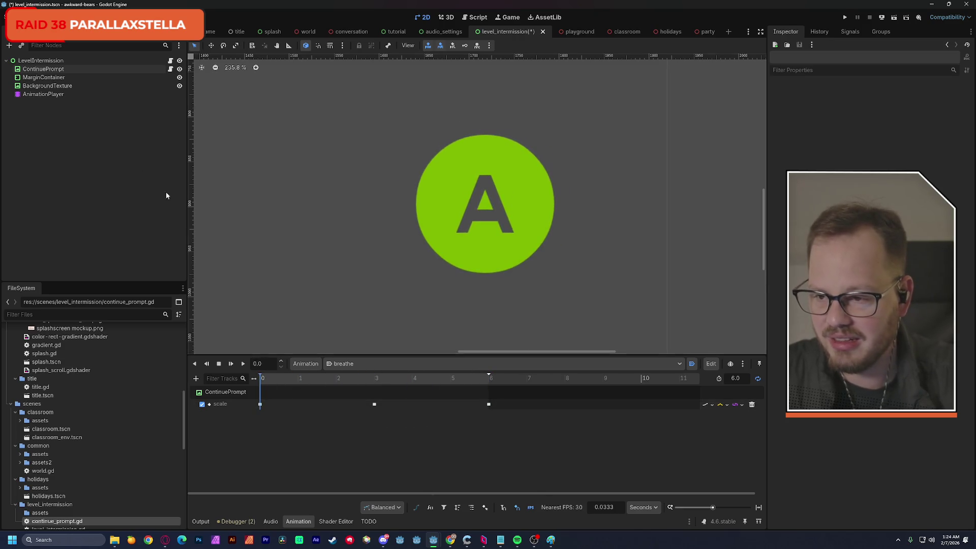
left_click(45, 69)
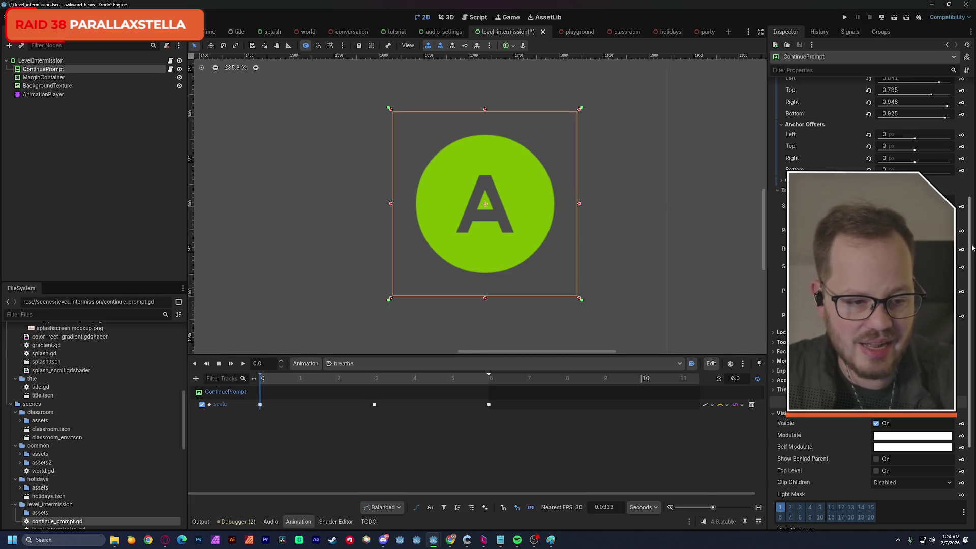
mouse_move(970, 250)
left_mouse_down()
mouse_move(970, 259)
mouse_move(974, 174)
left_mouse_up()
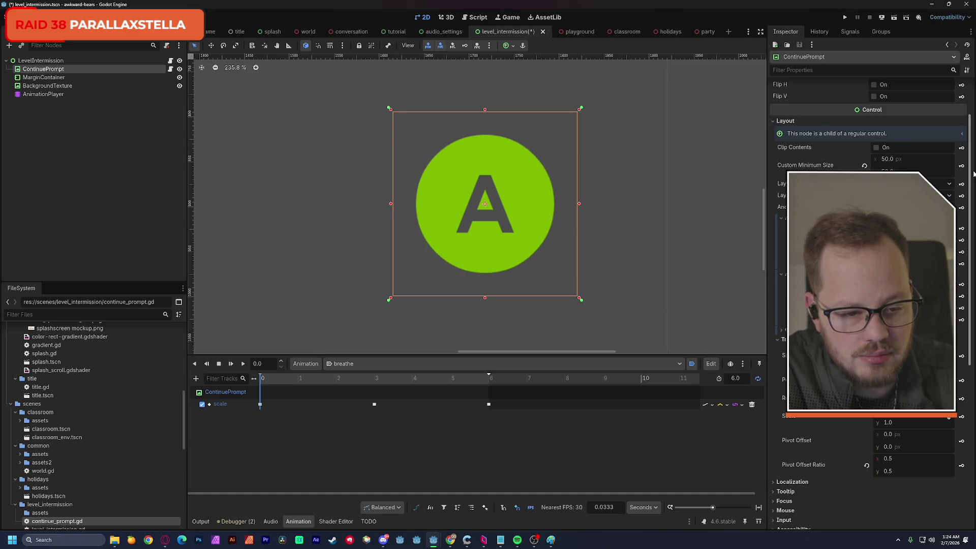
left_click_drag(973, 174, 974, 200)
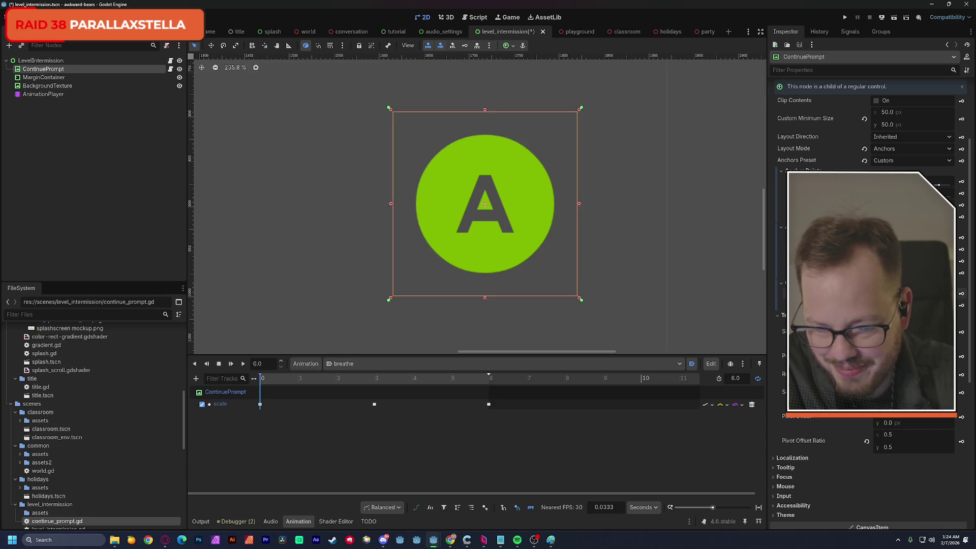
left_click_drag(970, 290, 975, 390)
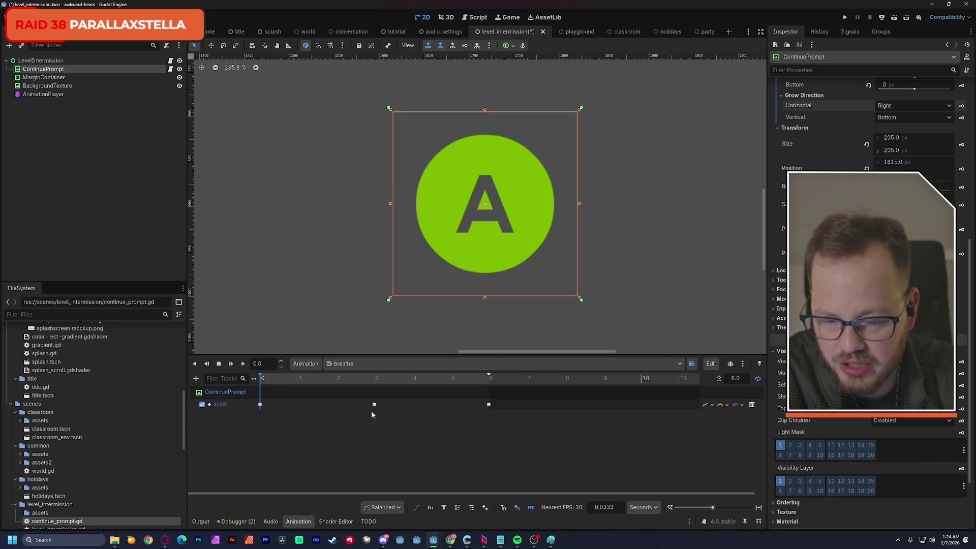
left_click(489, 404)
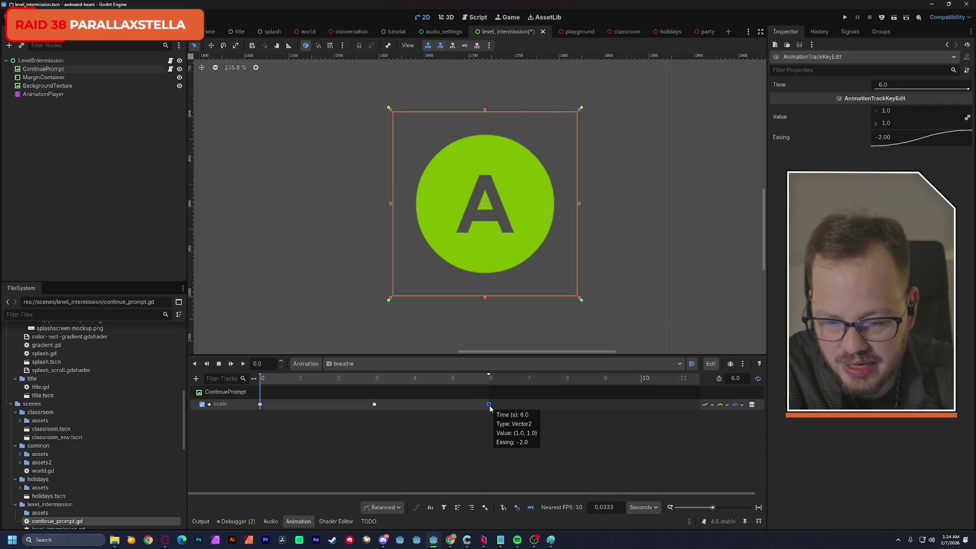
- Move the 1.2 scale key from 3 seconds to about 0.47 seconds and preview it
left_click(375, 405)
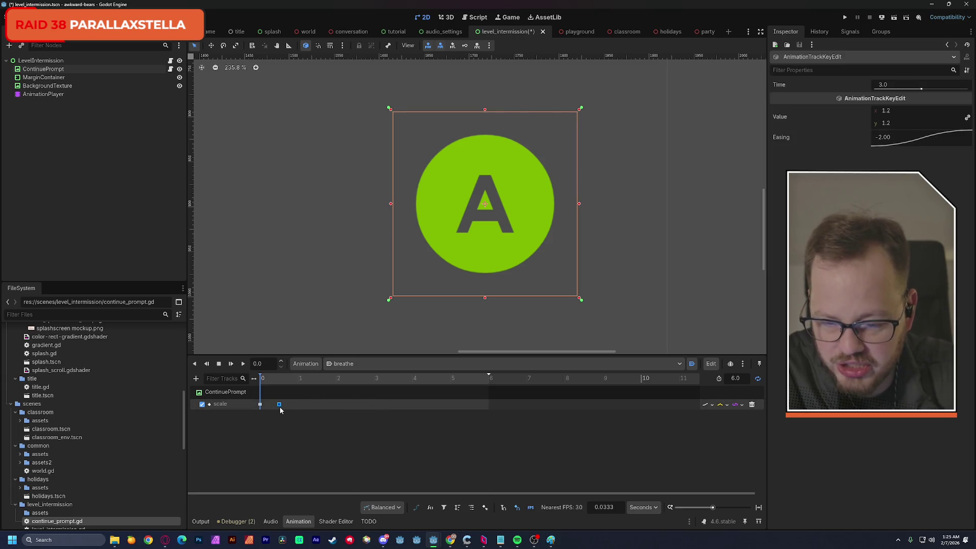
left_click_drag(279, 411, 278, 410)
left_click(244, 366)
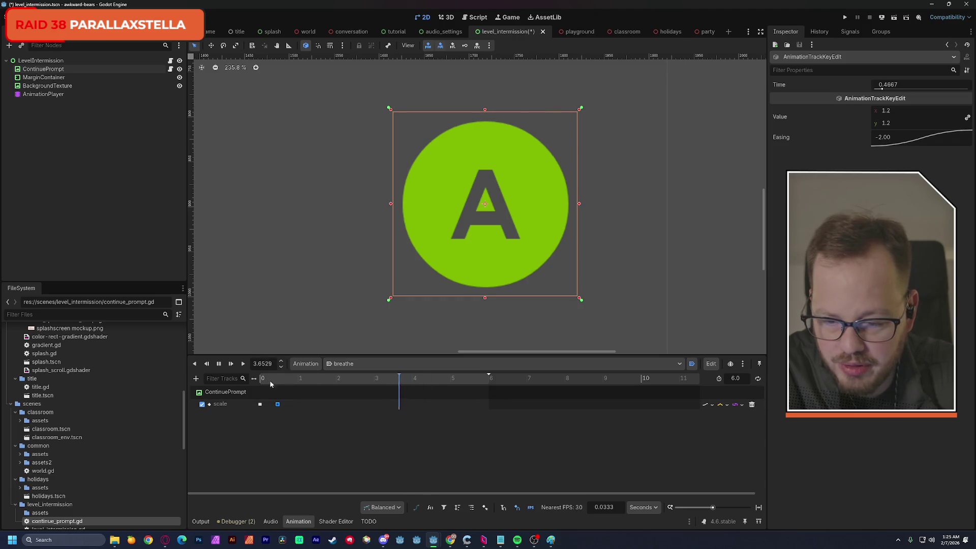
left_click(219, 364)
left_click_drag(278, 383, 247, 384)
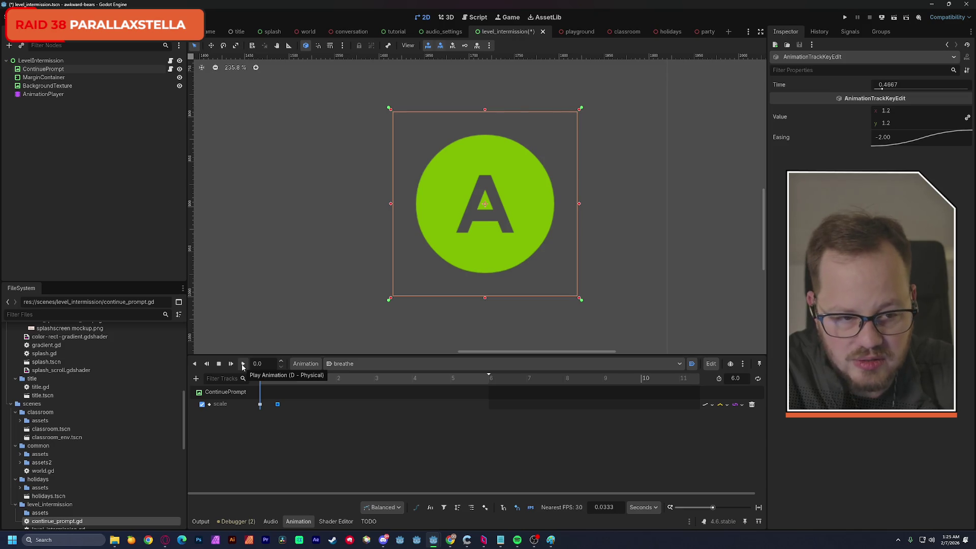
- Steepen that key's easing to -10.5, preview playback, and zoom the timeline on the first second
left_click_drag(881, 139, 902, 143)
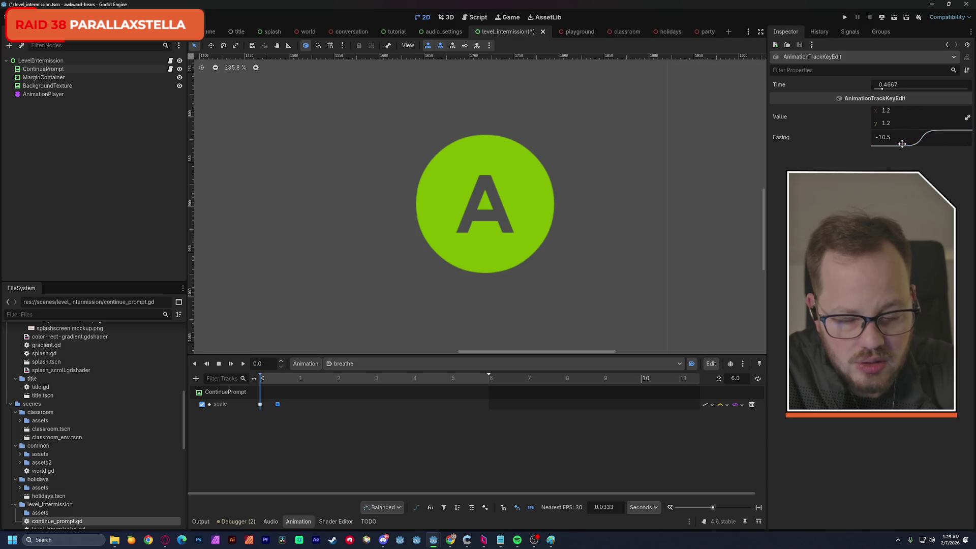
left_click(243, 365)
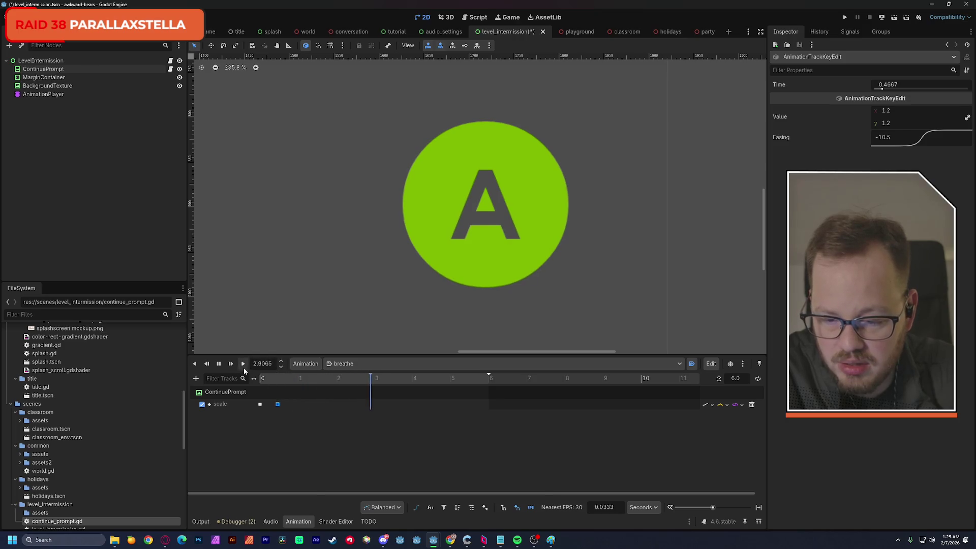
left_click(220, 365)
left_click(220, 364)
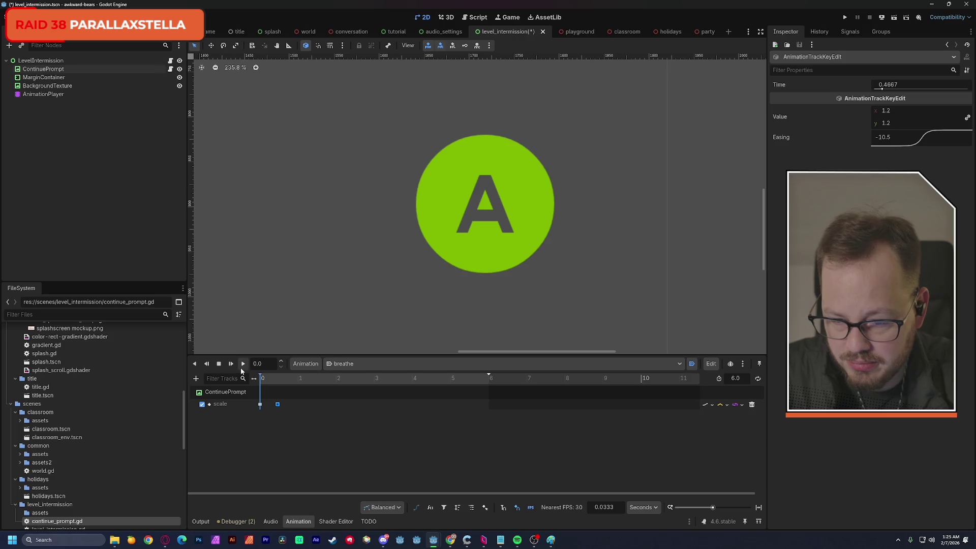
left_click_drag(712, 508, 724, 509)
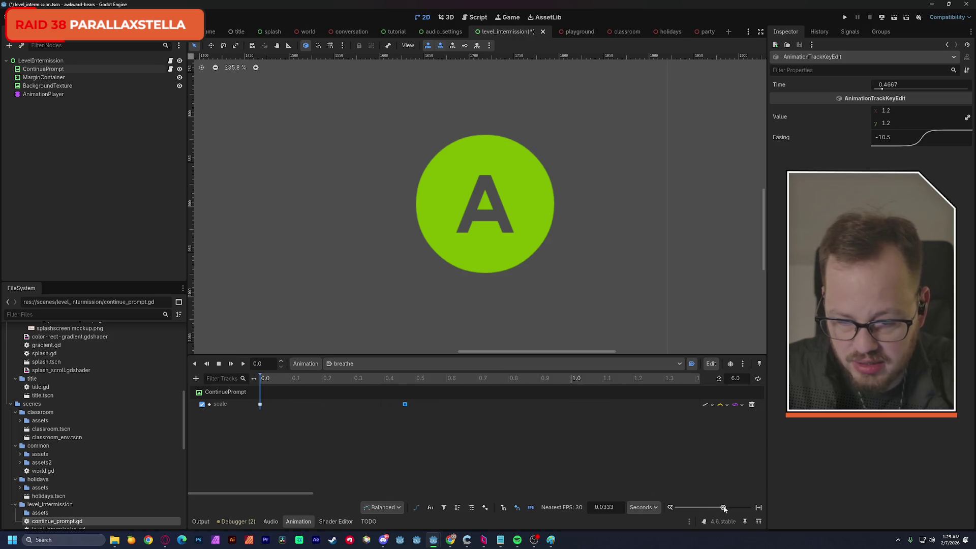
left_click_drag(390, 407, 355, 408)
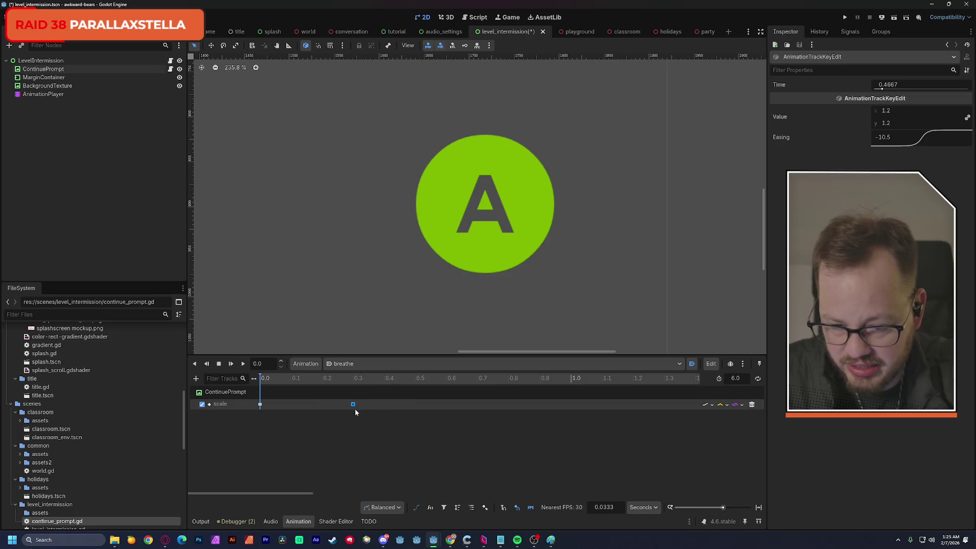
left_click(263, 379)
left_click(242, 364)
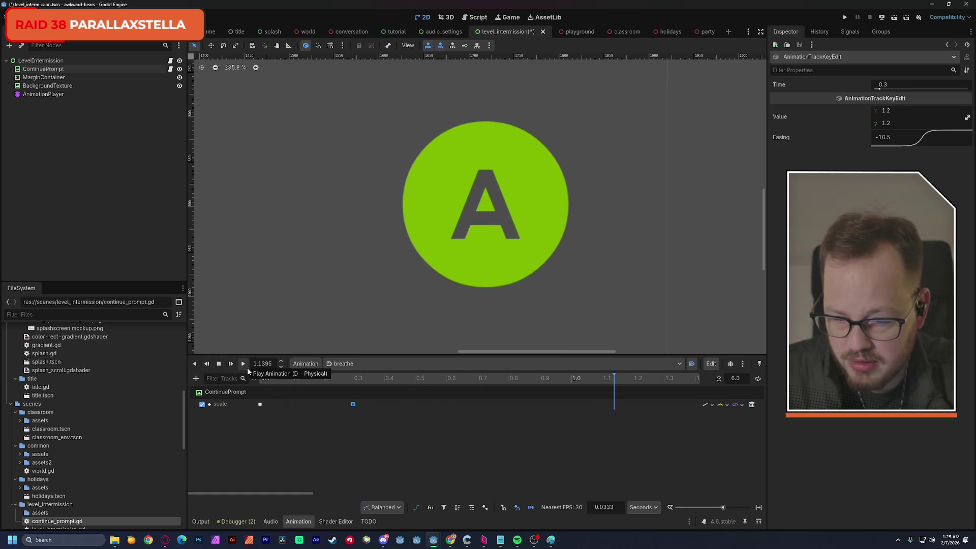
left_click(260, 404)
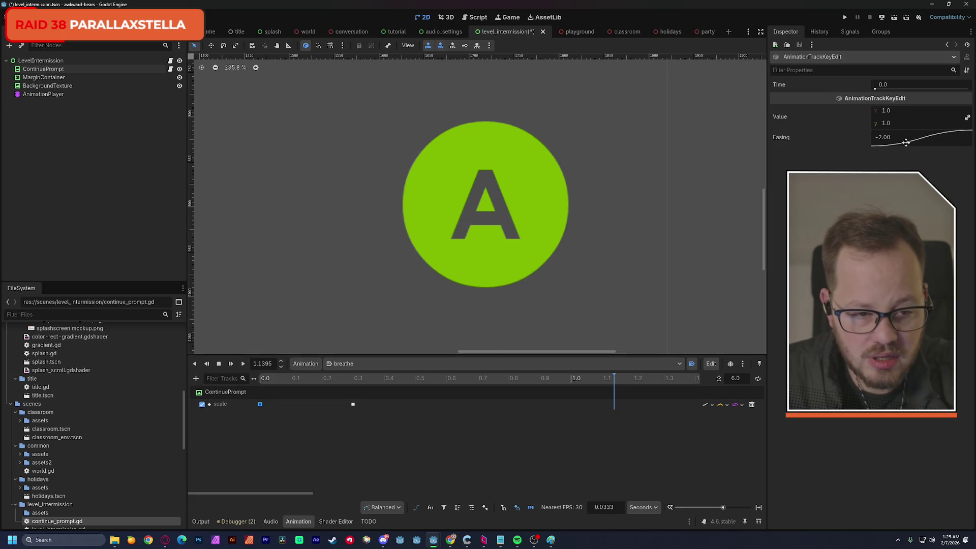
mouse_move(906, 143)
left_mouse_down()
mouse_move(889, 145)
mouse_move(920, 150)
left_mouse_up()
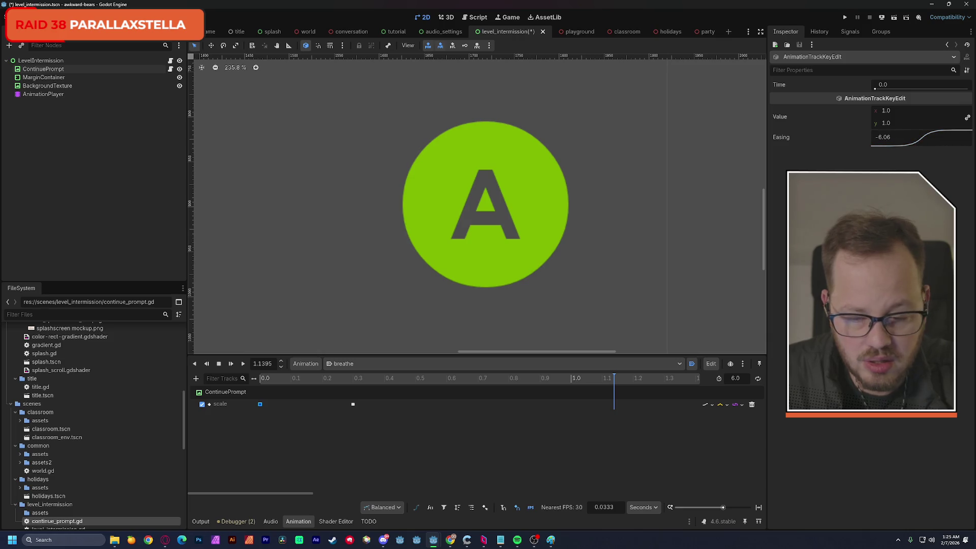
left_click(243, 364)
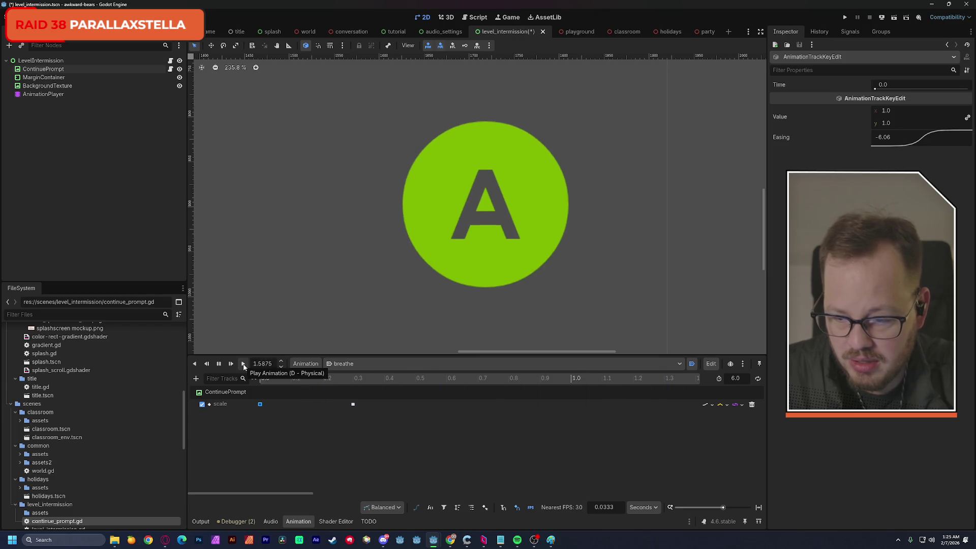
key("s")
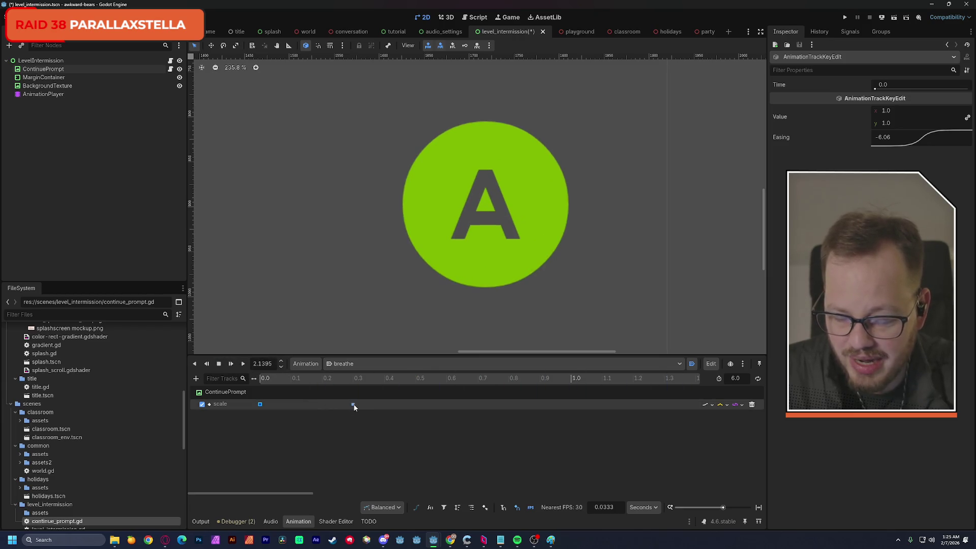
left_click(354, 405)
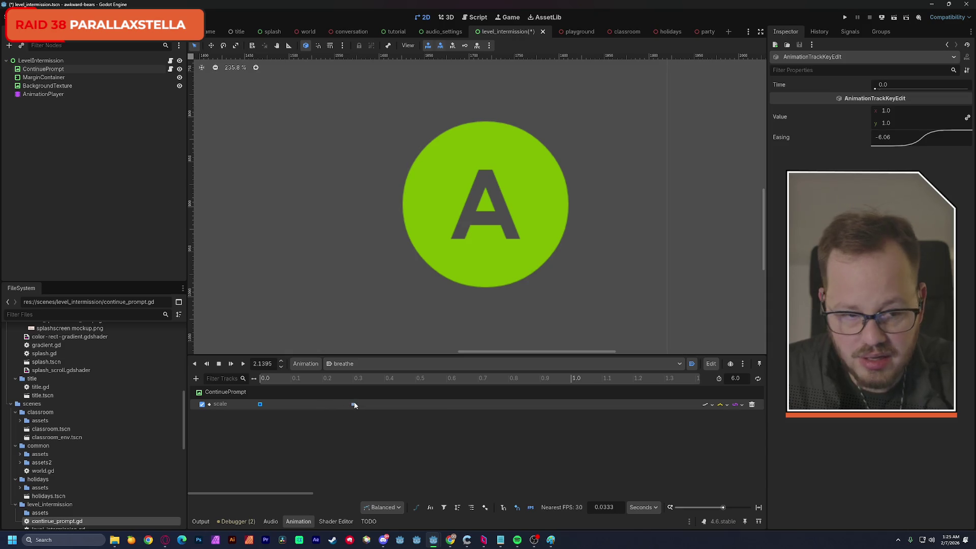
left_click_drag(893, 116, 931, 116)
scroll(563, 252, "down", 4)
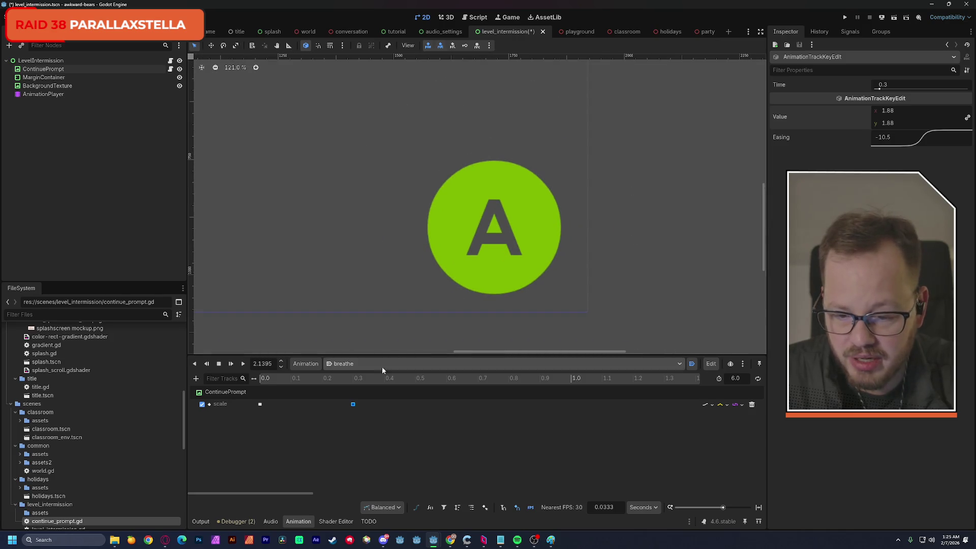
left_click(261, 378)
left_click(243, 364)
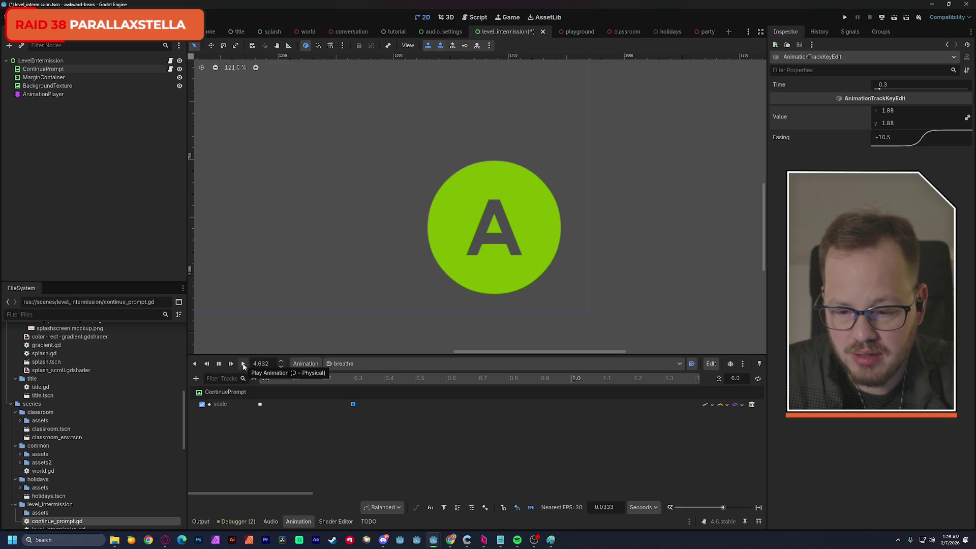
left_click(262, 379)
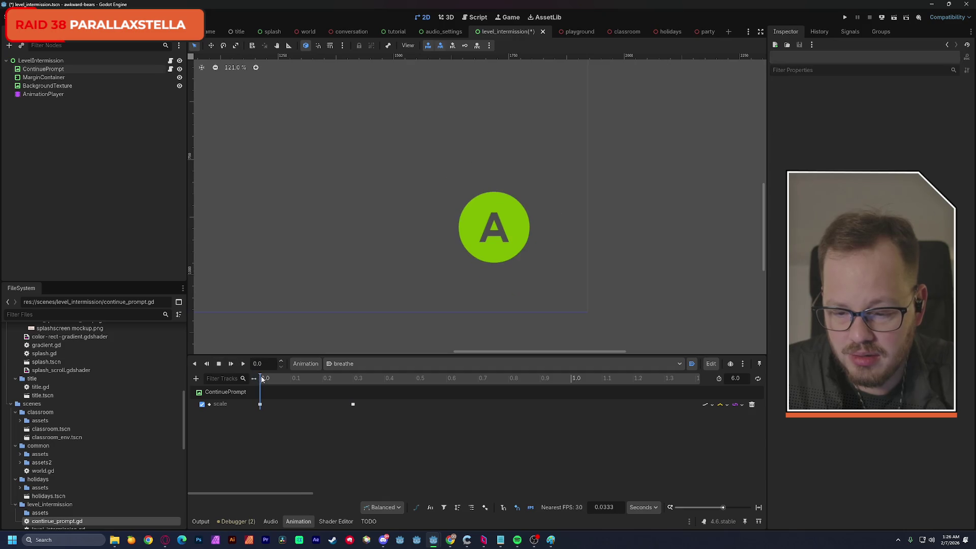
left_click(243, 365)
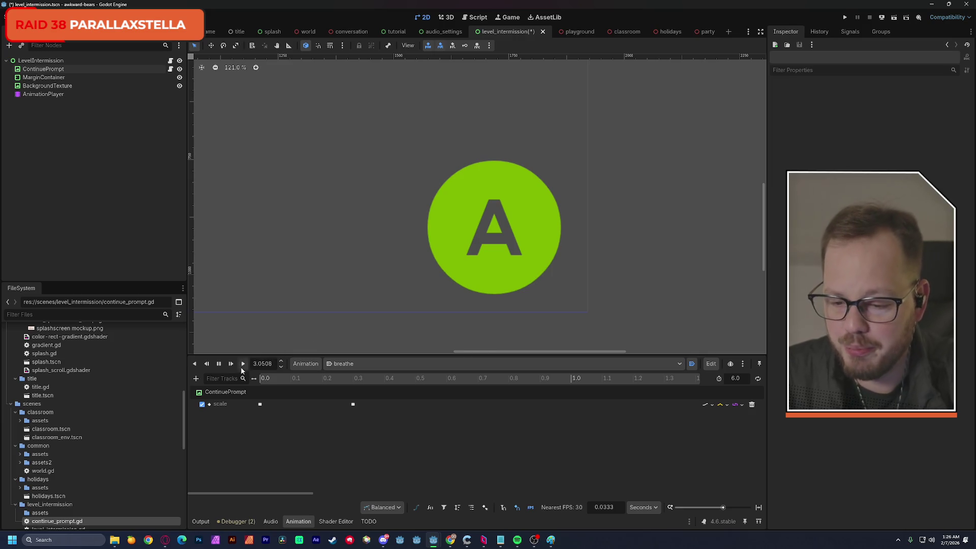
scroll(426, 253, "down", 6)
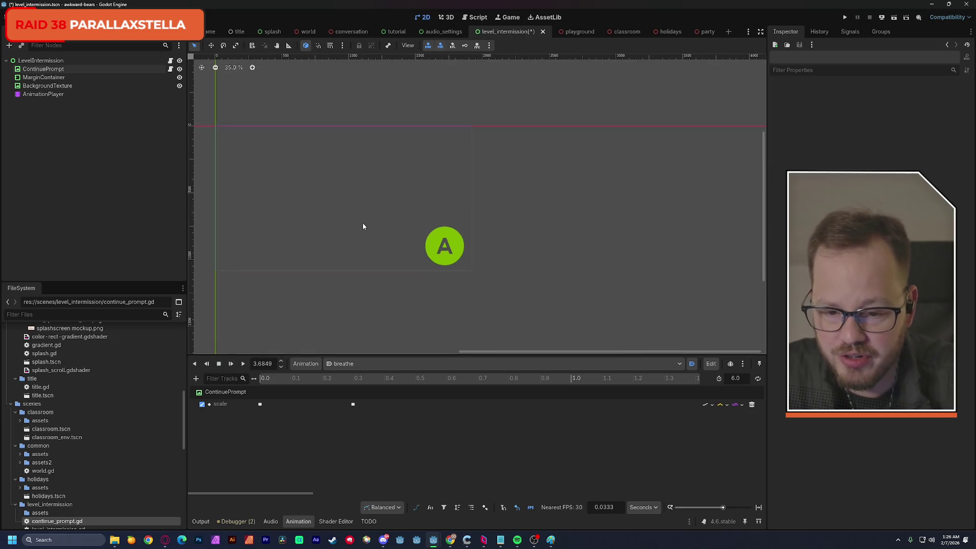
mouse_move(362, 223)
left_mouse_down()
mouse_move(475, 222)
mouse_move(489, 233)
left_mouse_up()
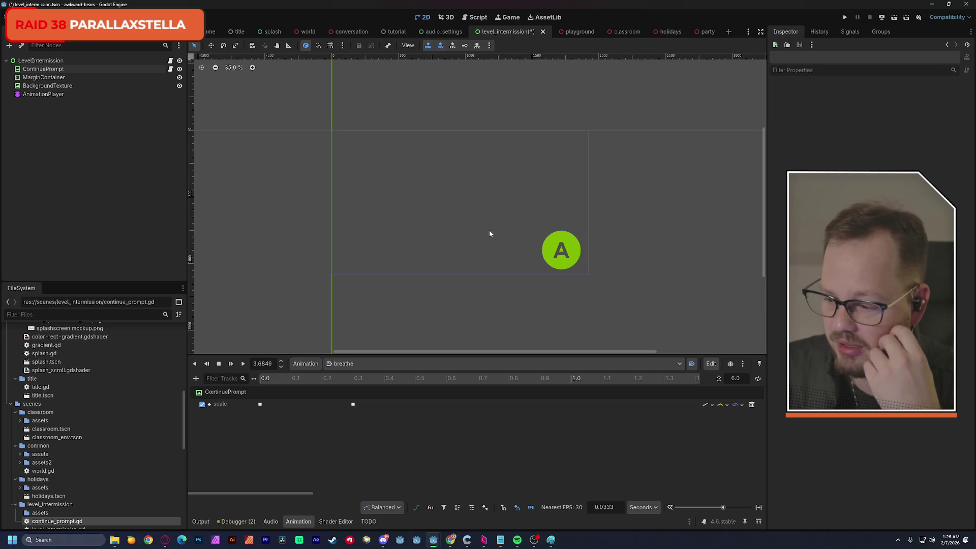
left_click(260, 404)
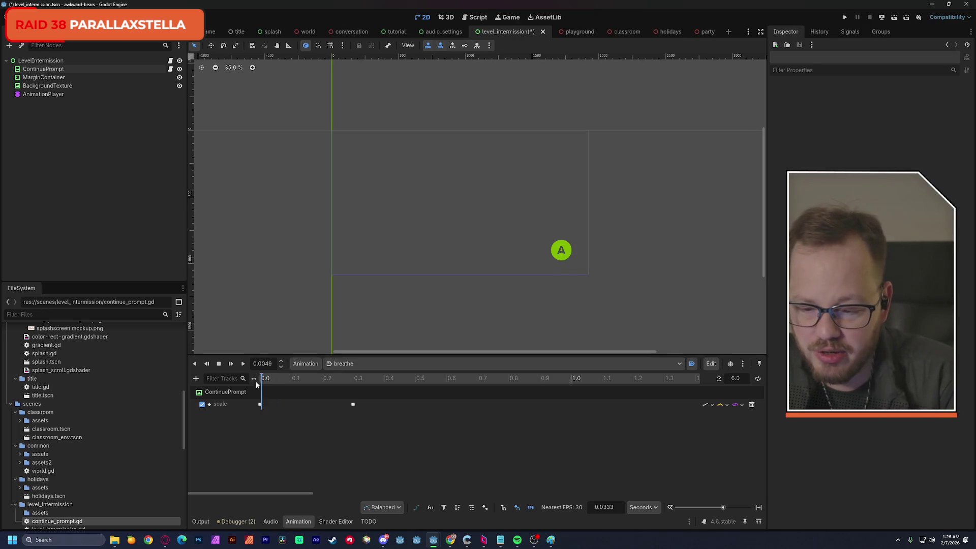
- Set the first scale key's value to 0 so the prompt starts at zero scale
left_click(895, 125)
type("0")
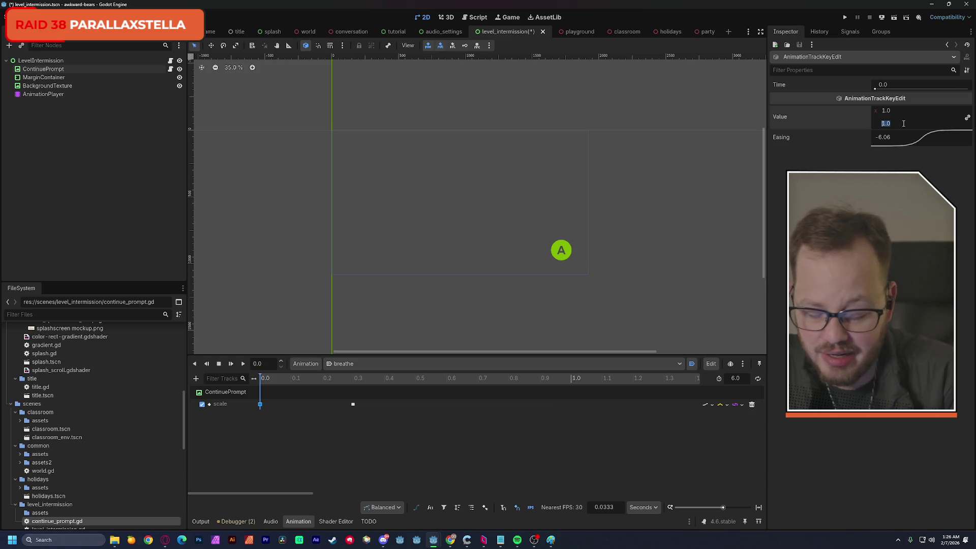
key("Return")
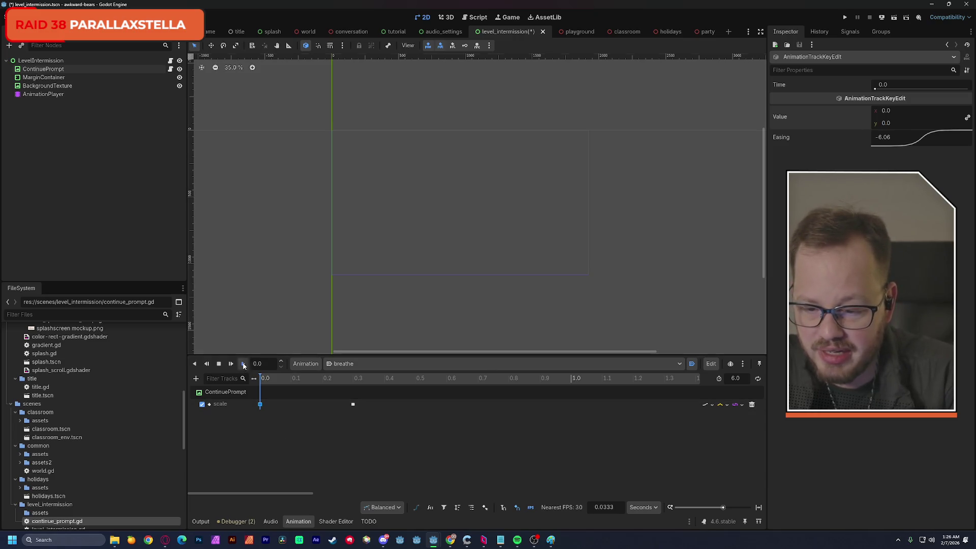
- Preview the A prompt growing in from zero and save the level_intermission scene
left_click(244, 366)
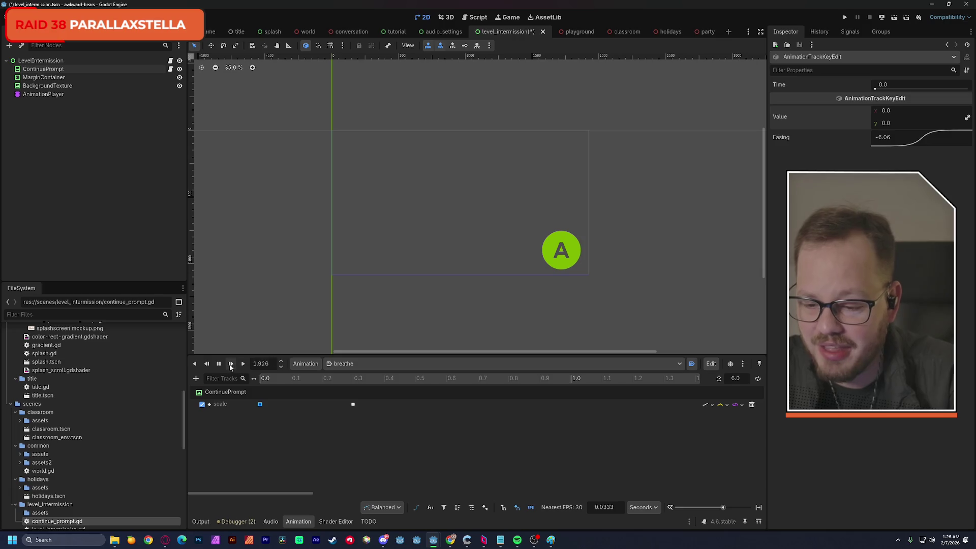
left_click(218, 364)
left_click(264, 381)
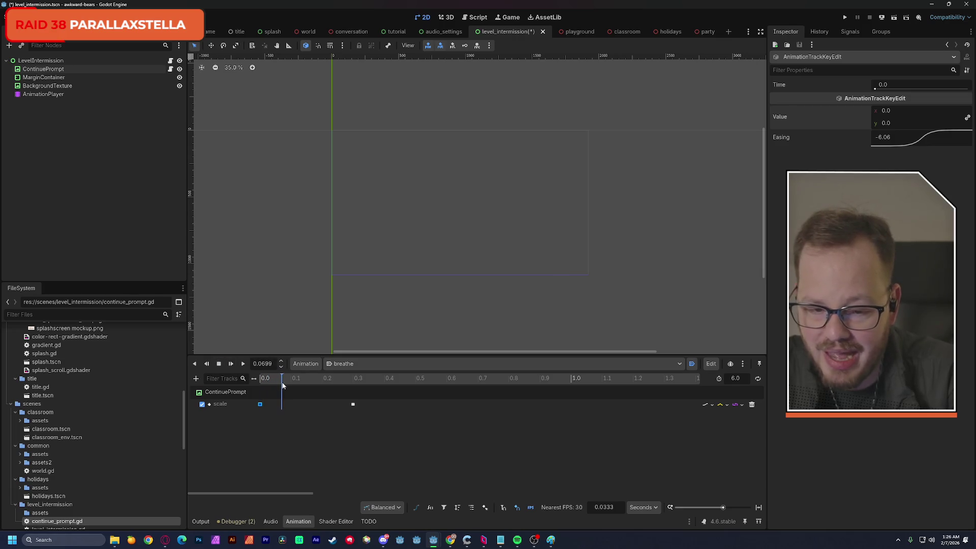
scroll(556, 250, "up", 8)
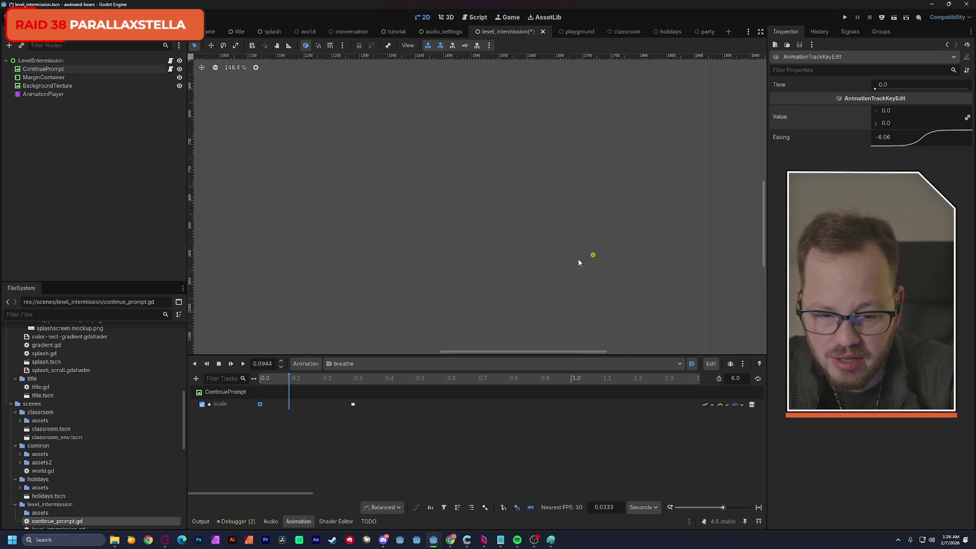
mouse_move(294, 375)
left_mouse_down()
mouse_move(328, 379)
mouse_move(290, 384)
mouse_move(346, 384)
mouse_move(269, 390)
left_mouse_up()
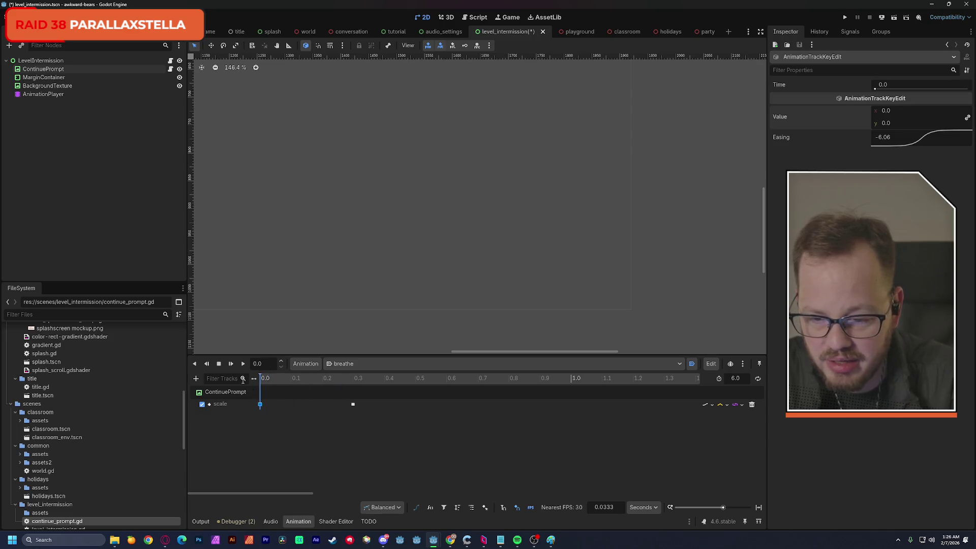
left_click(243, 364)
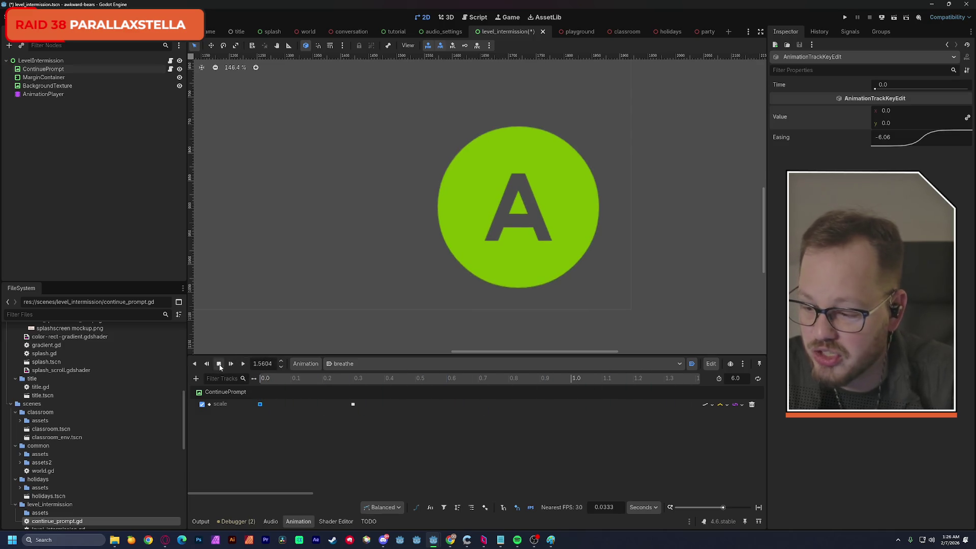
scroll(398, 263, "down", 7)
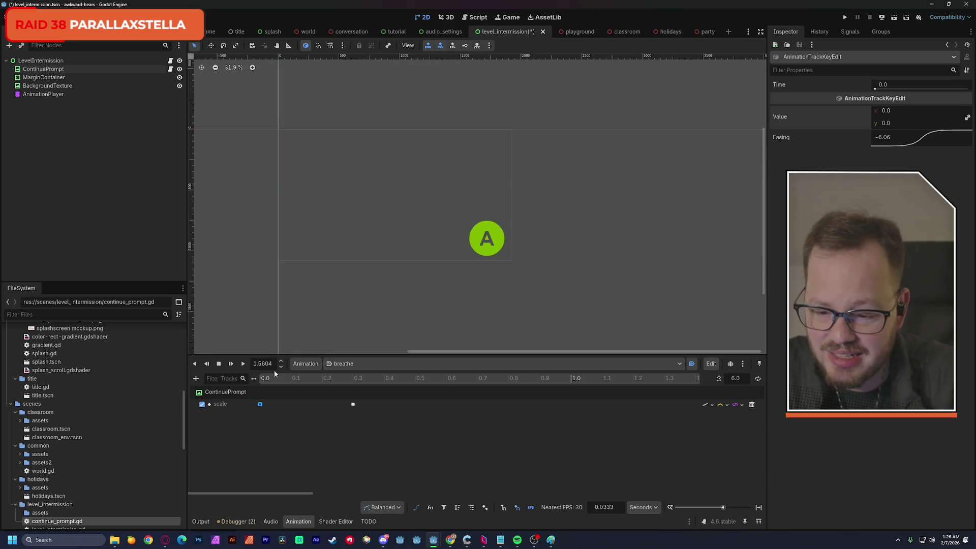
mouse_move(274, 381)
left_mouse_down()
mouse_move(263, 383)
mouse_move(344, 389)
left_mouse_up()
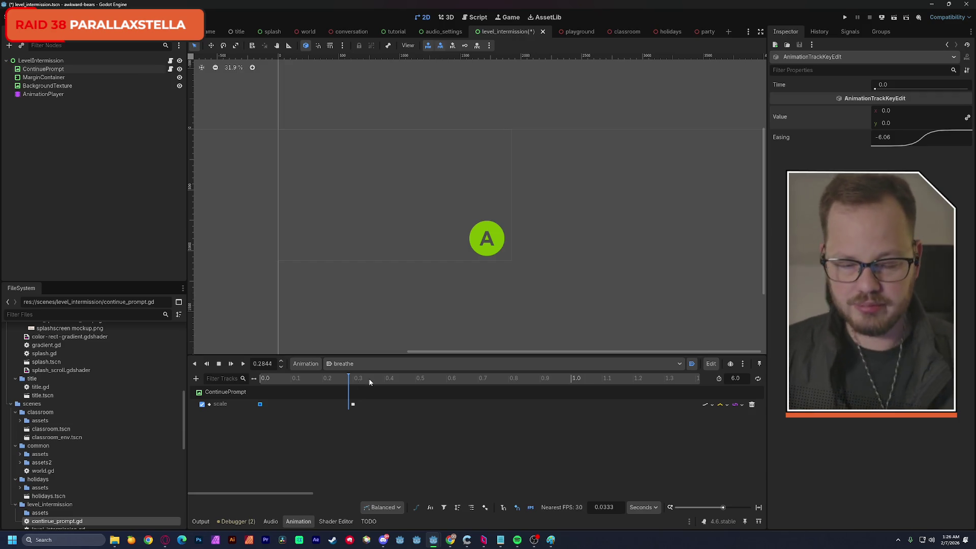
key("ctrl+s")
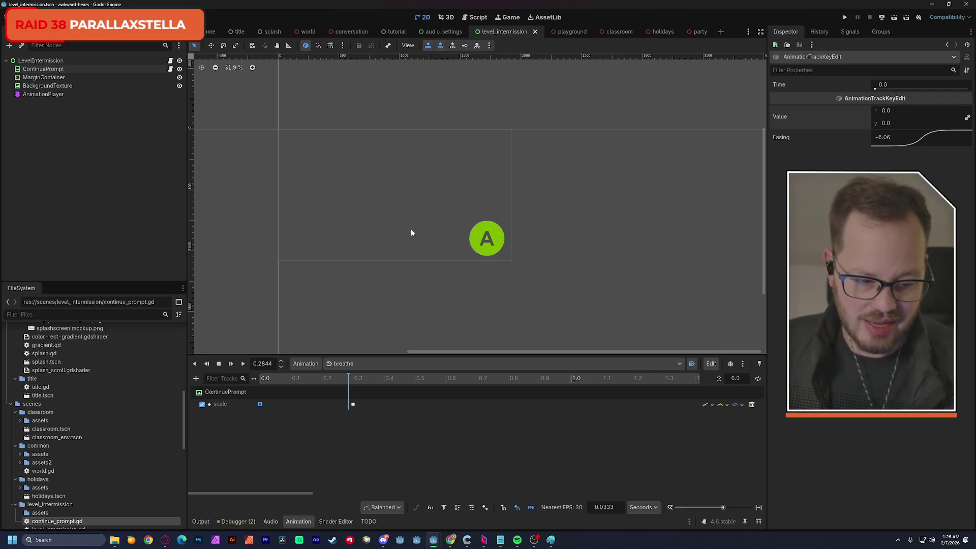
mouse_move(388, 235)
left_mouse_down()
mouse_move(407, 224)
mouse_move(430, 241)
left_mouse_up()
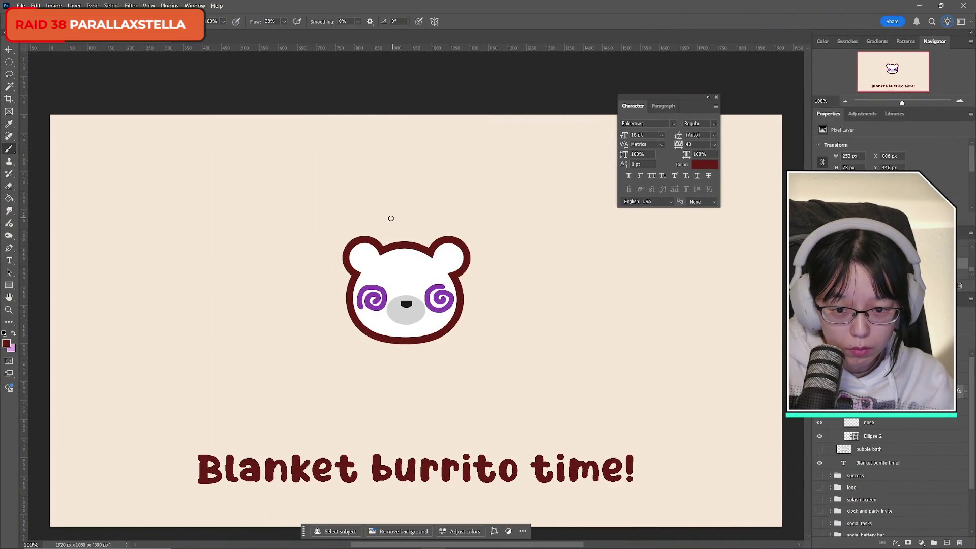
- Draw the blanket outline curving down-left from above the bear's head, discarding test strokes under the chin
mouse_move(387, 222)
left_mouse_down()
mouse_move(331, 246)
mouse_move(304, 288)
mouse_move(271, 385)
mouse_move(287, 422)
left_mouse_up()
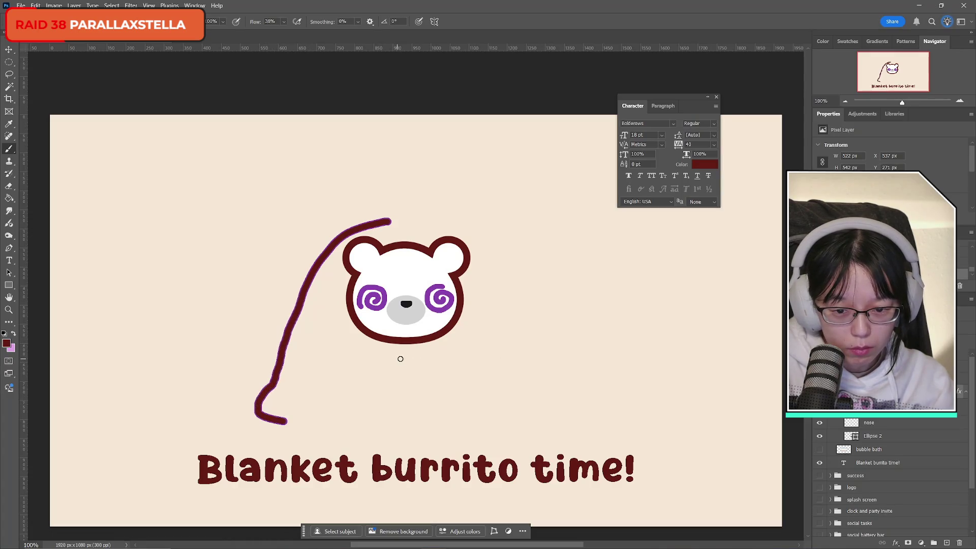
mouse_move(389, 356)
left_mouse_down()
mouse_move(431, 355)
mouse_move(415, 377)
left_mouse_up()
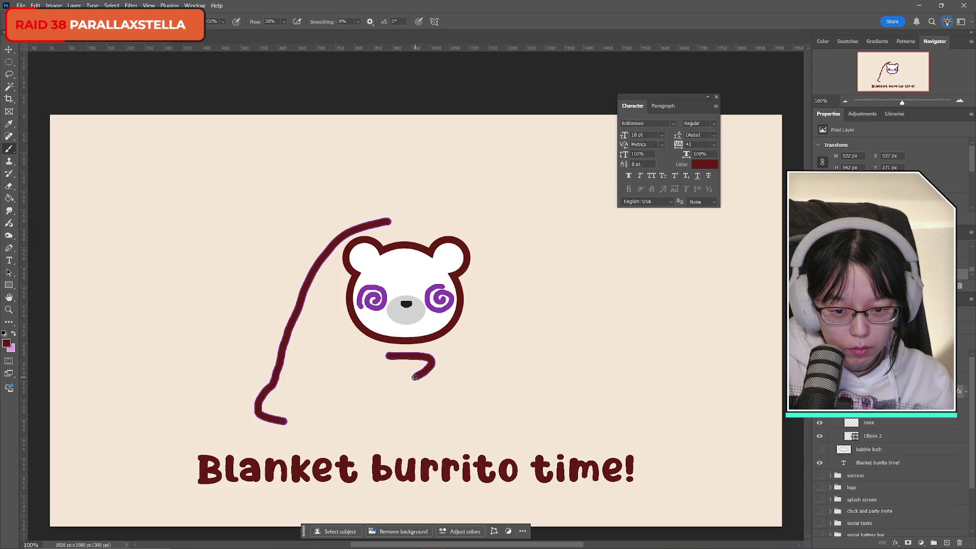
key("ctrl+z")
left_click_drag(406, 345, 417, 348)
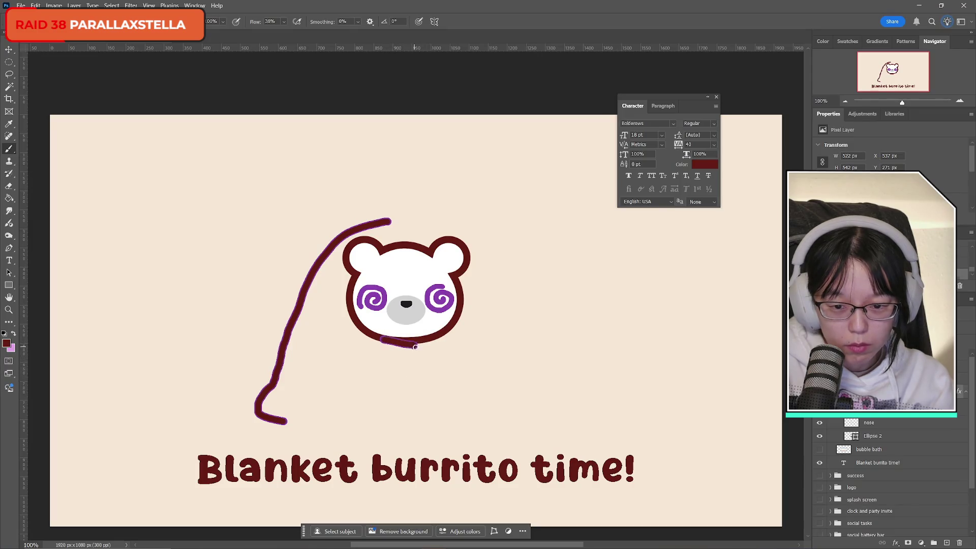
key("ctrl+z")
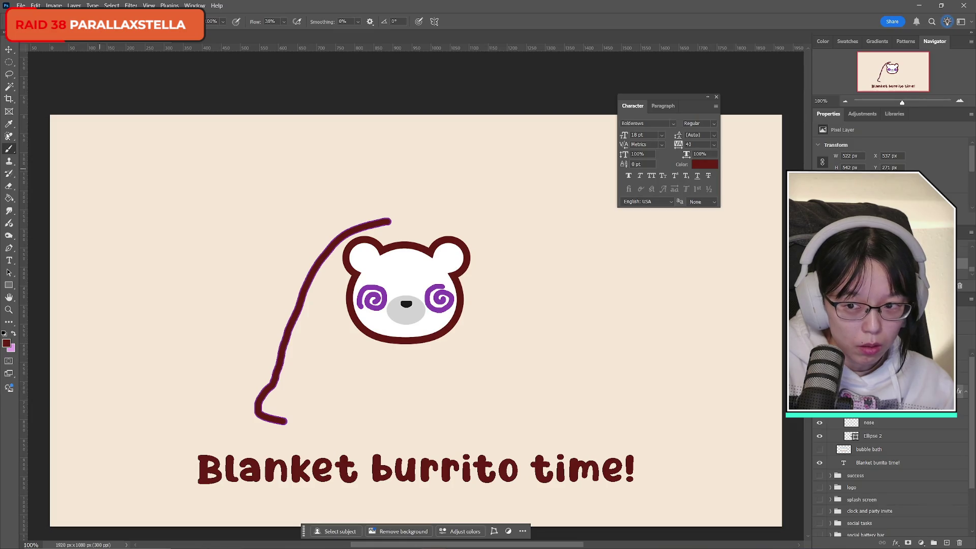
- Shift the blanket stroke about 233 px left and tilt it about 3 degrees
left_click(6, 75)
mouse_move(421, 229)
left_mouse_down()
mouse_move(385, 229)
mouse_move(312, 366)
mouse_move(207, 410)
mouse_move(366, 168)
mouse_move(420, 224)
left_mouse_up()
key("Delete")
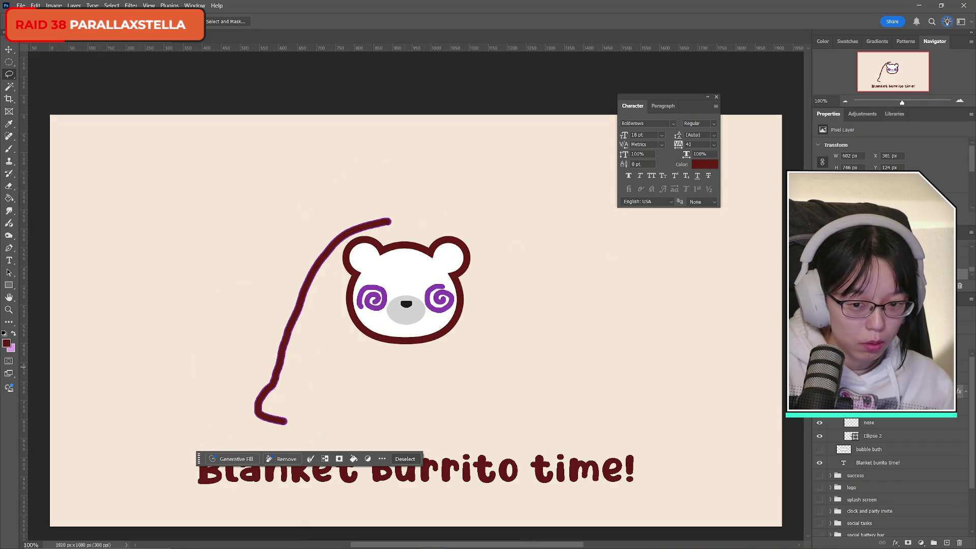
key("ctrl+d")
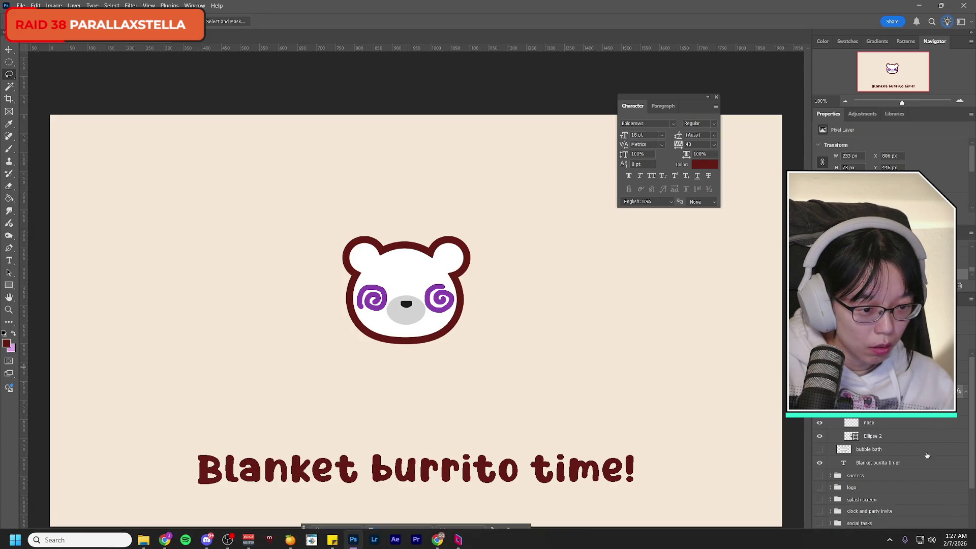
scroll(946, 506, "up", 1)
key("ctrl+z")
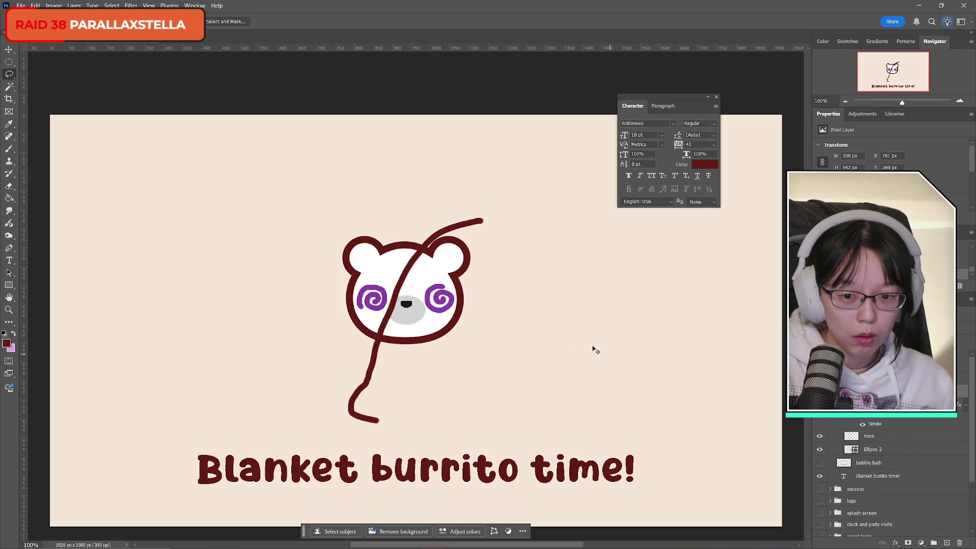
key("ctrl+t")
mouse_move(462, 327)
left_mouse_down()
mouse_move(327, 322)
mouse_move(344, 327)
left_mouse_up()
left_click_drag(449, 215, 442, 209)
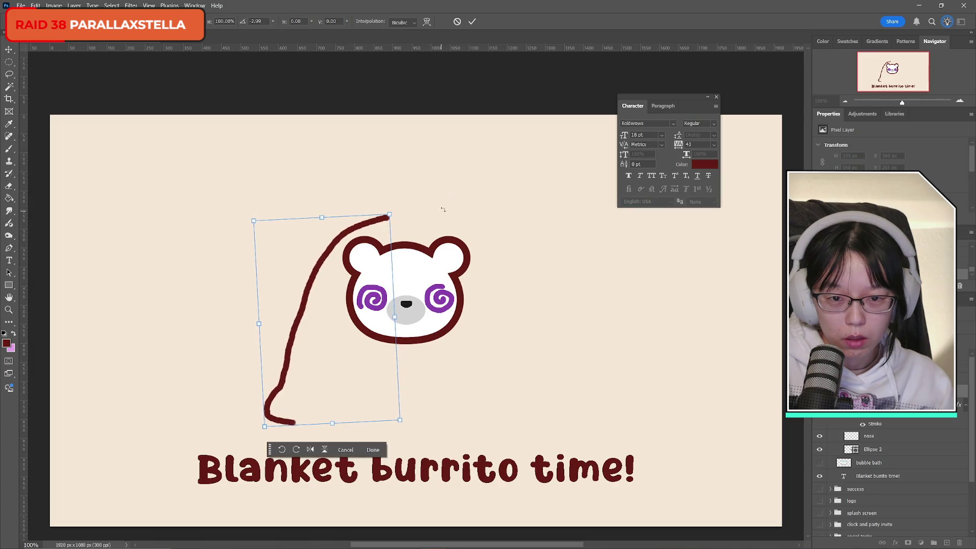
left_click(473, 21)
left_click(11, 150)
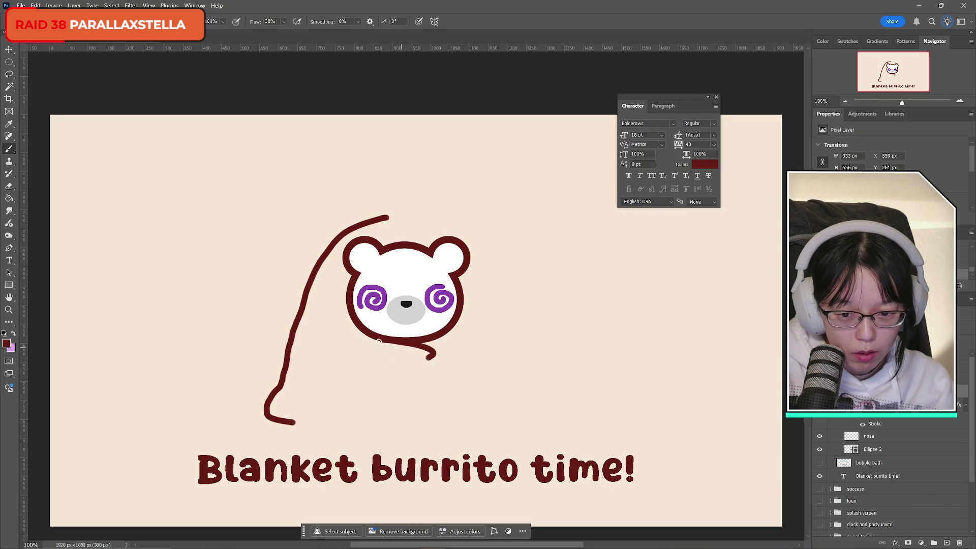
- Rework the blanket curve under the chin and trim the stroke's hooked tip
key("ctrl+z")
left_click_drag(431, 363, 391, 381)
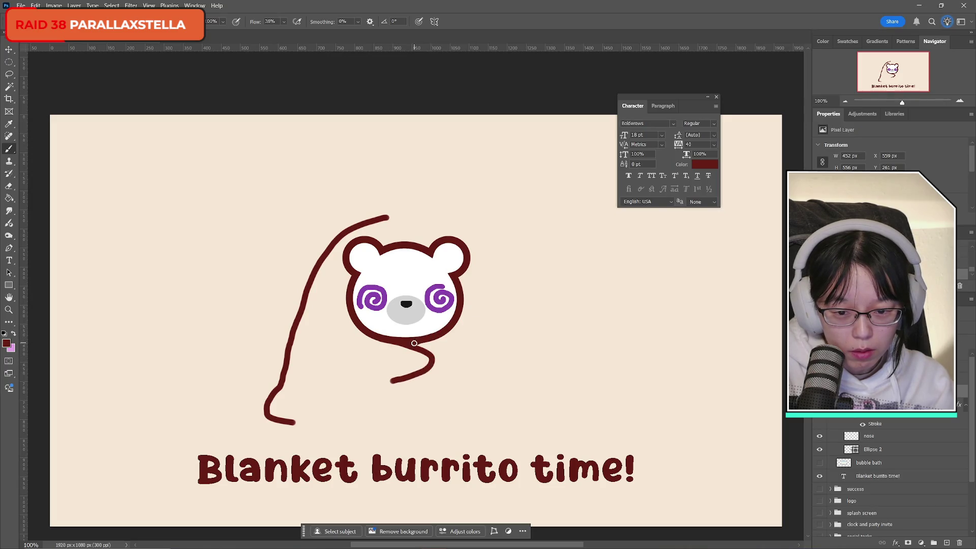
left_click_drag(406, 380, 453, 381)
key("ctrl+z")
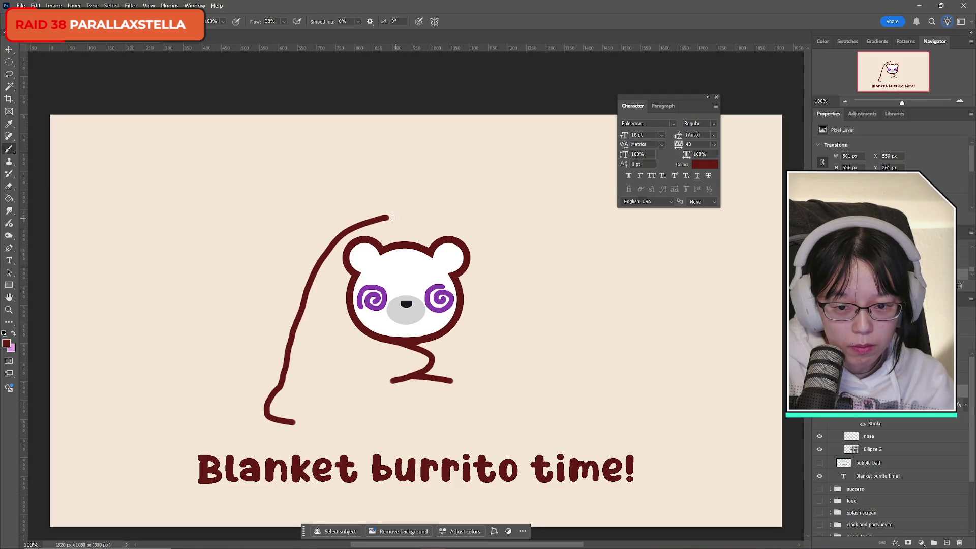
key("ctrl+z")
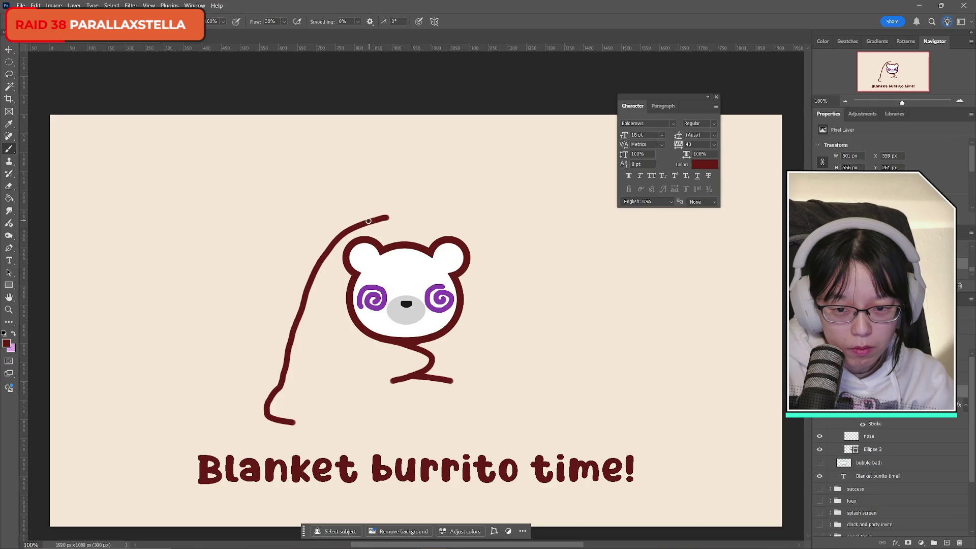
left_click_drag(436, 226, 446, 221)
key("ctrl+z")
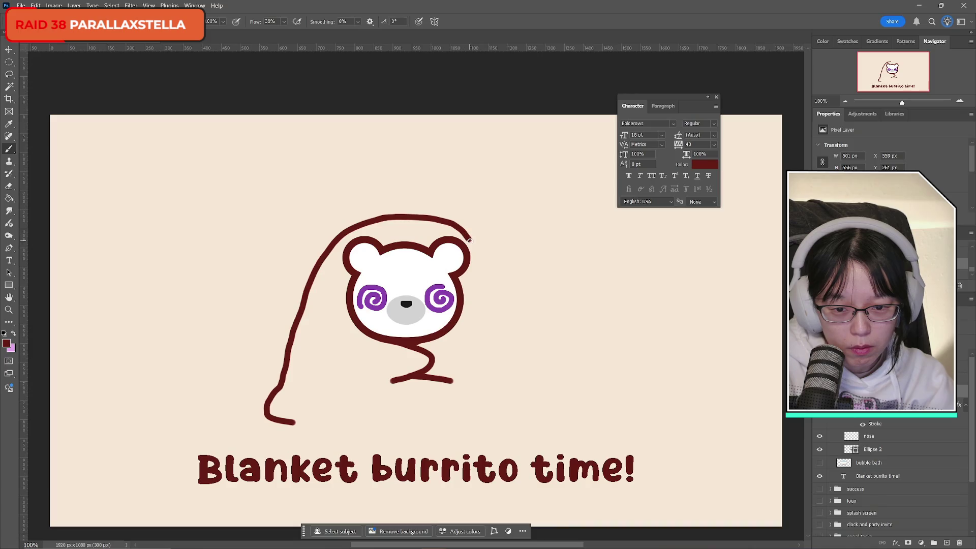
- Draw the blanket's right side, top curve and bottom edge to close the shape
left_click_drag(479, 271, 485, 280)
mouse_move(384, 216)
left_mouse_down()
mouse_move(423, 218)
mouse_move(474, 241)
mouse_move(529, 418)
left_mouse_up()
key("ctrl+z")
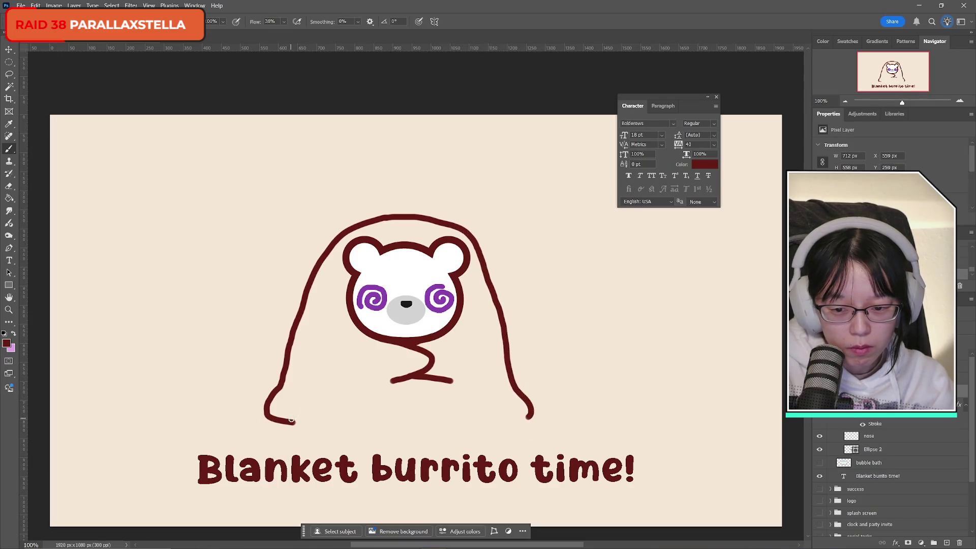
mouse_move(291, 420)
left_mouse_down()
mouse_move(452, 436)
mouse_move(532, 426)
left_mouse_up()
key("ctrl+z")
key("ctrl+z")
key("ctrl+z")
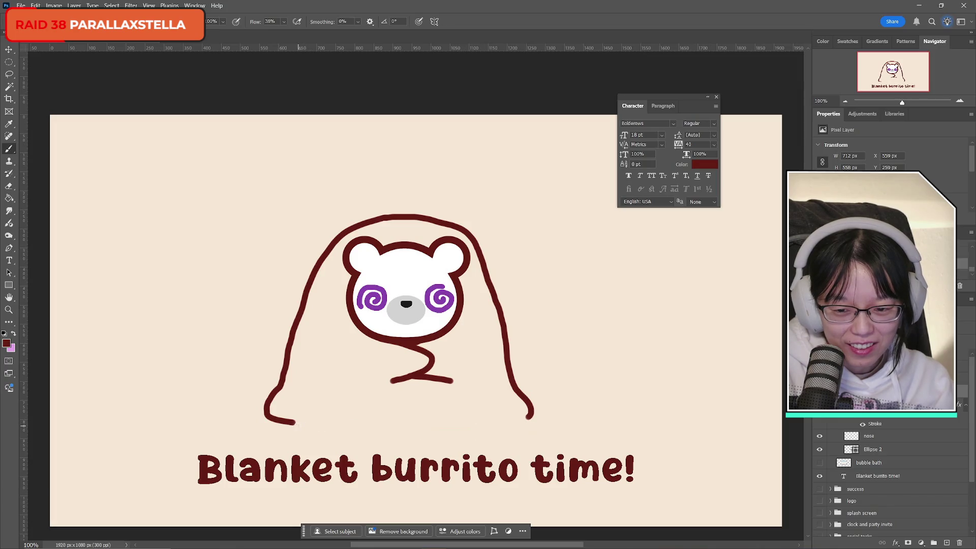
mouse_move(290, 422)
left_mouse_down()
mouse_move(460, 430)
mouse_move(530, 416)
left_mouse_up()
key("ctrl+z")
key("ctrl+z")
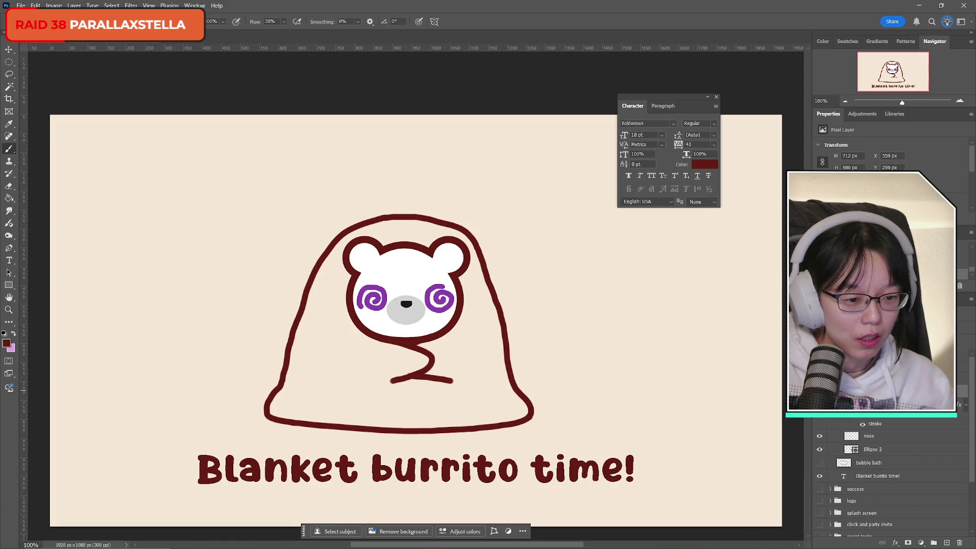
- Rotate the blanket bear about -1° with Free Transform
left_click(882, 452, "shift")
key("ctrl+t")
left_click_drag(605, 266, 602, 260)
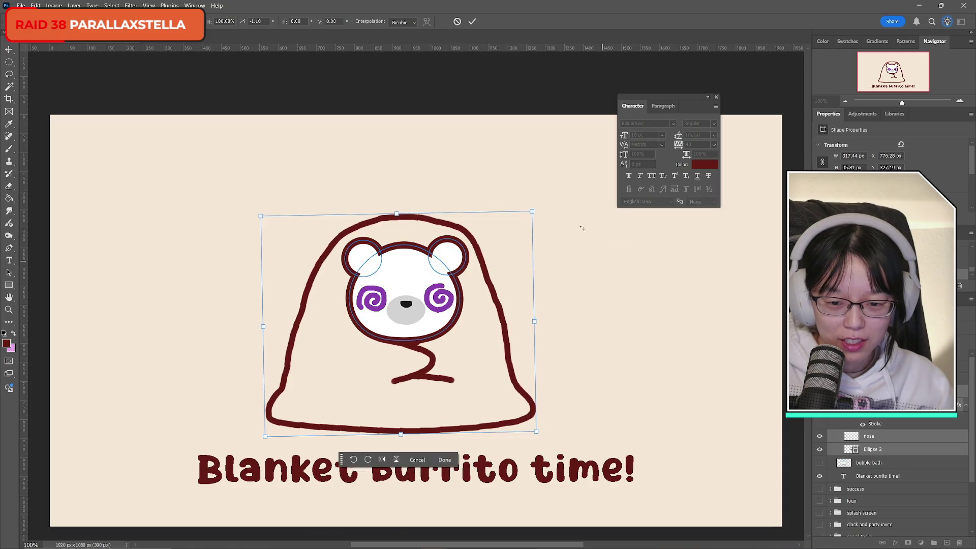
key("b")
left_click(878, 476)
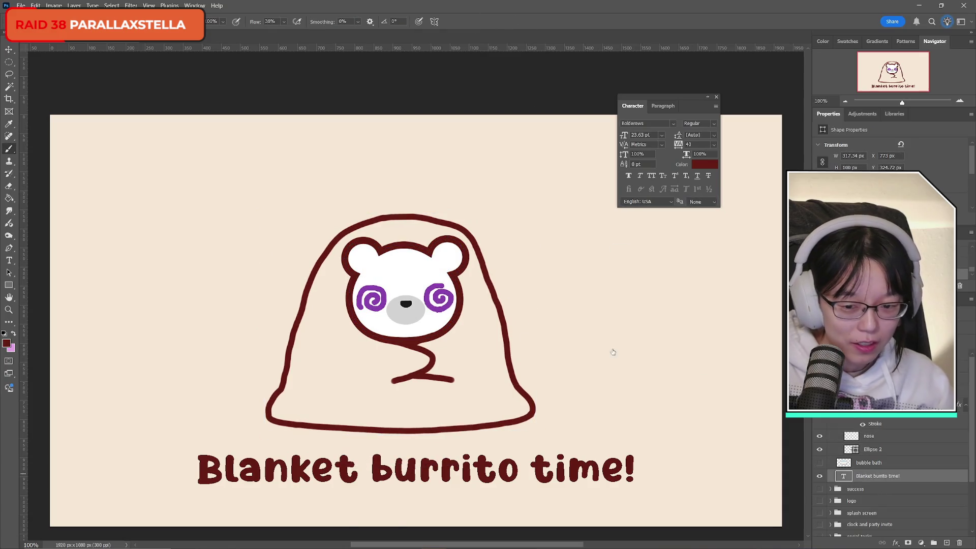
- Place a vertical centre guide and nudge the blanket bear right to centre it
key("ctrl+t")
left_click_drag(24, 269, 416, 284)
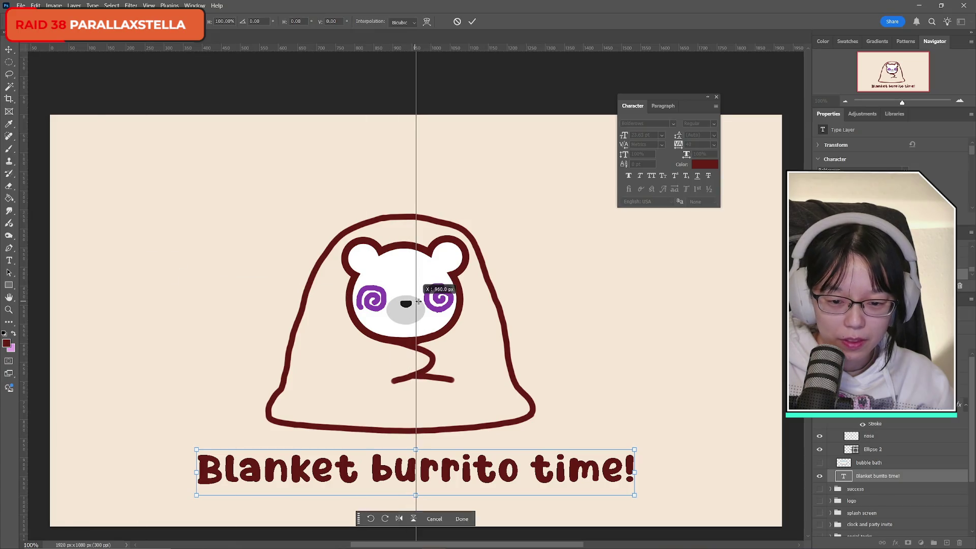
left_click(472, 22)
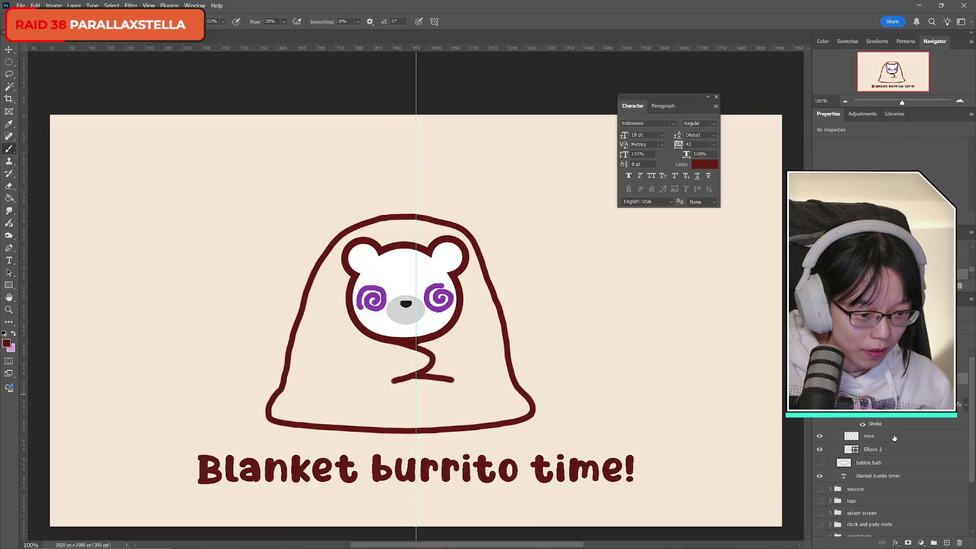
left_click(869, 436)
left_click(872, 449, "shift")
key("ctrl+t")
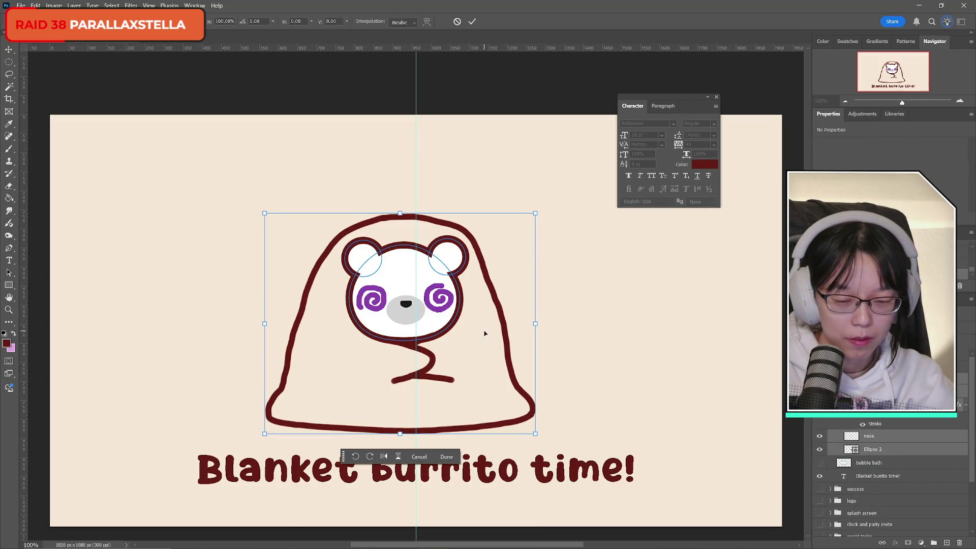
key("Right")
key("Right")
key("Right")
key("Right")
key("Right")
key("Right")
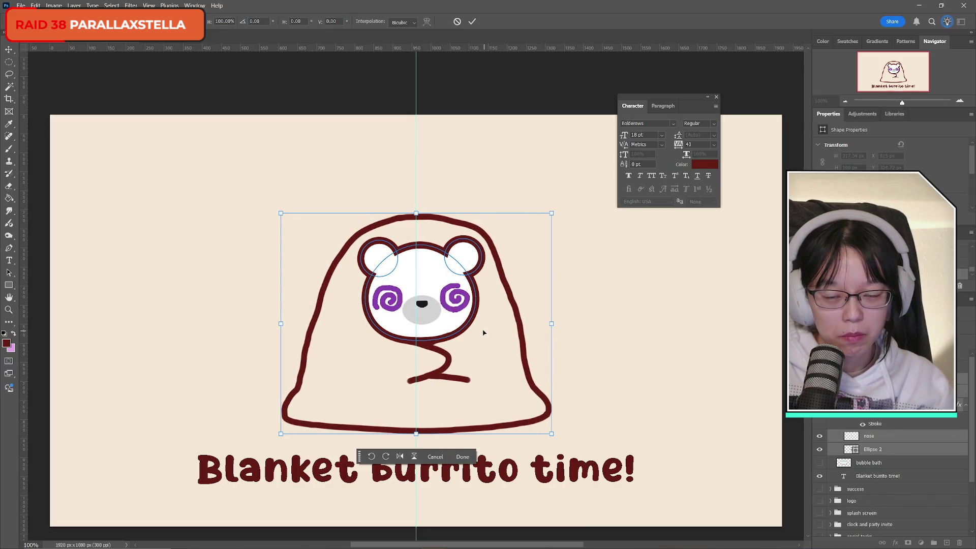
left_click(474, 22)
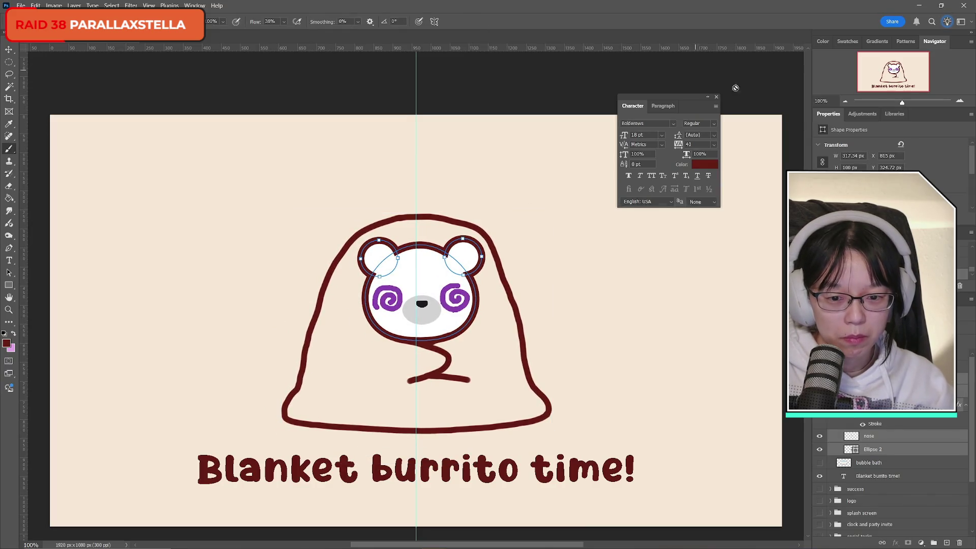
- Delete the centre guide and bring up the foreground Color Picker holding 790f0f
left_click(880, 467)
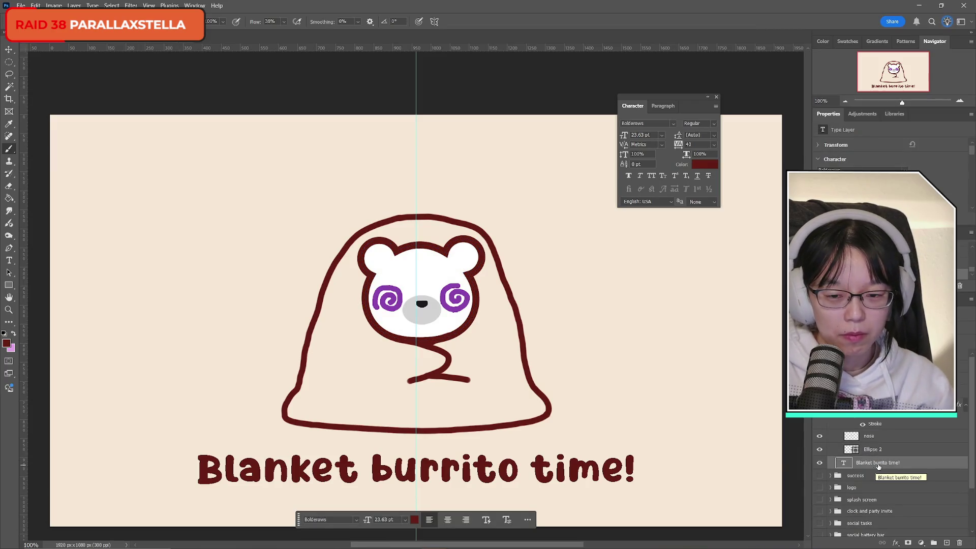
key("v")
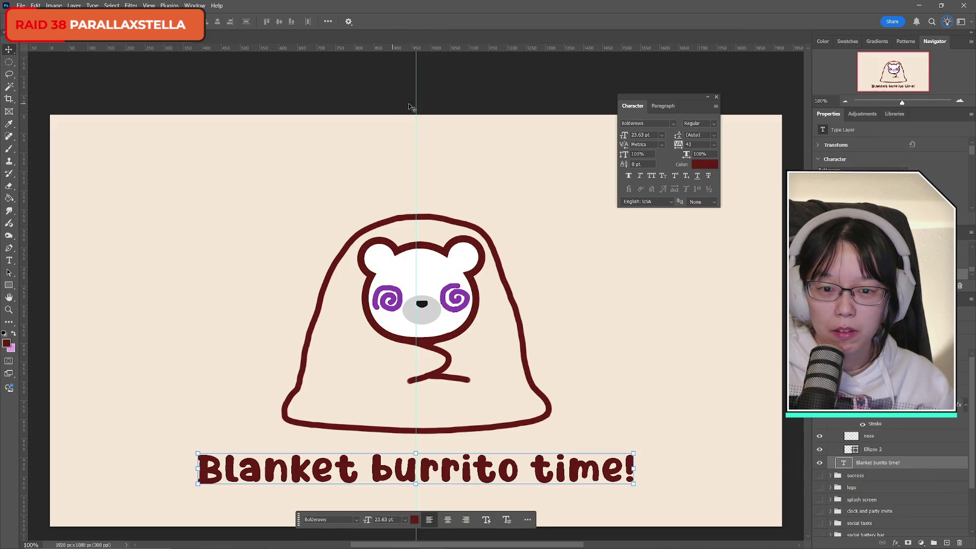
left_click(415, 103)
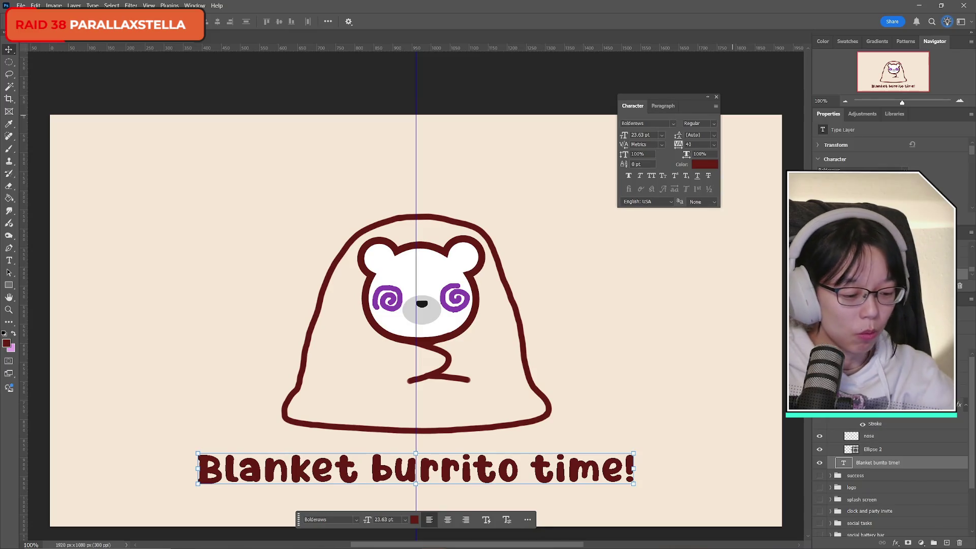
key("Delete")
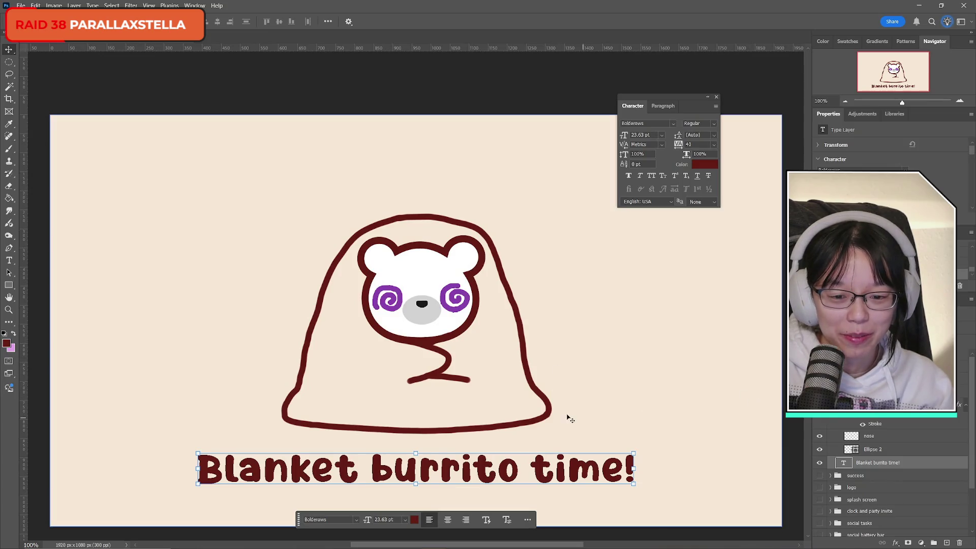
scroll(570, 415, "down", 1)
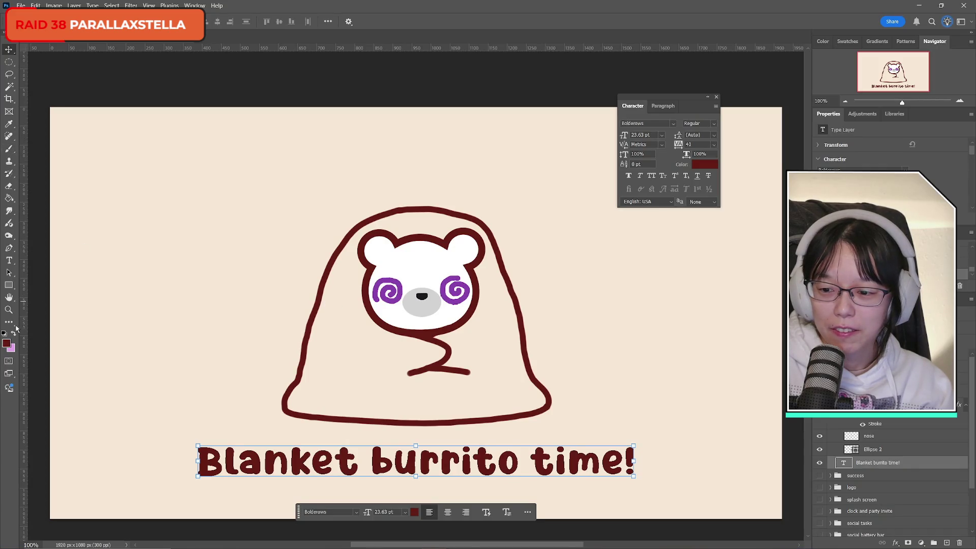
left_click(6, 343)
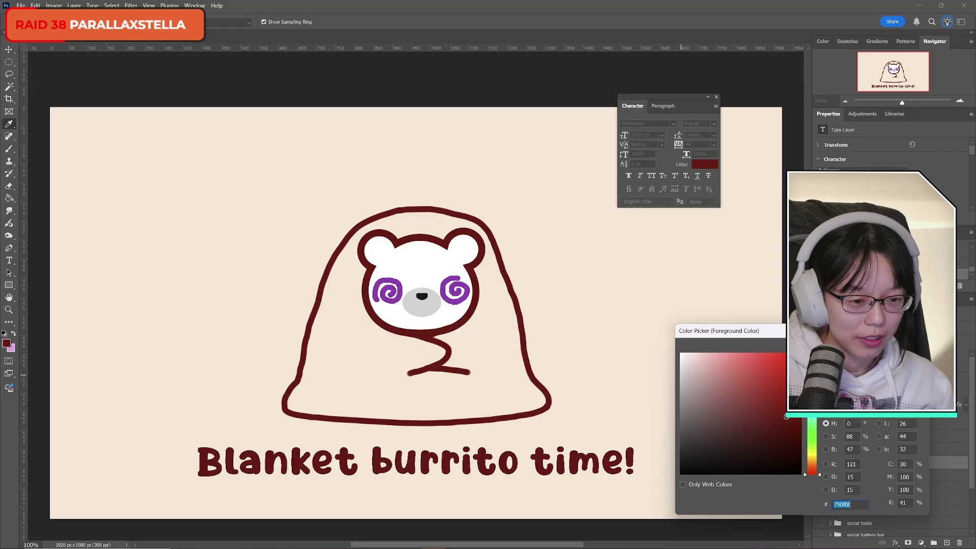
- Set the foreground colour to a dark desaturated purple, #4e3061
type("500f79")
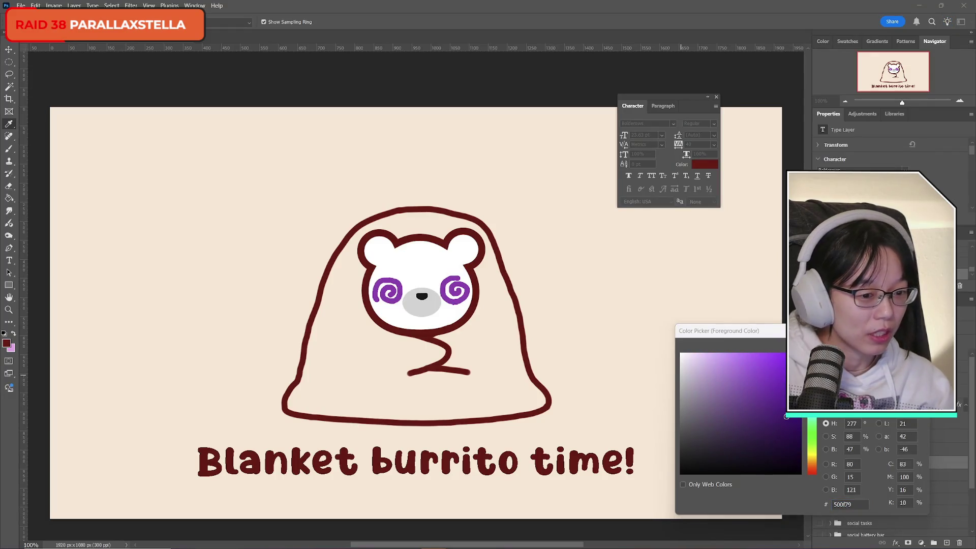
left_click_drag(775, 422, 742, 429)
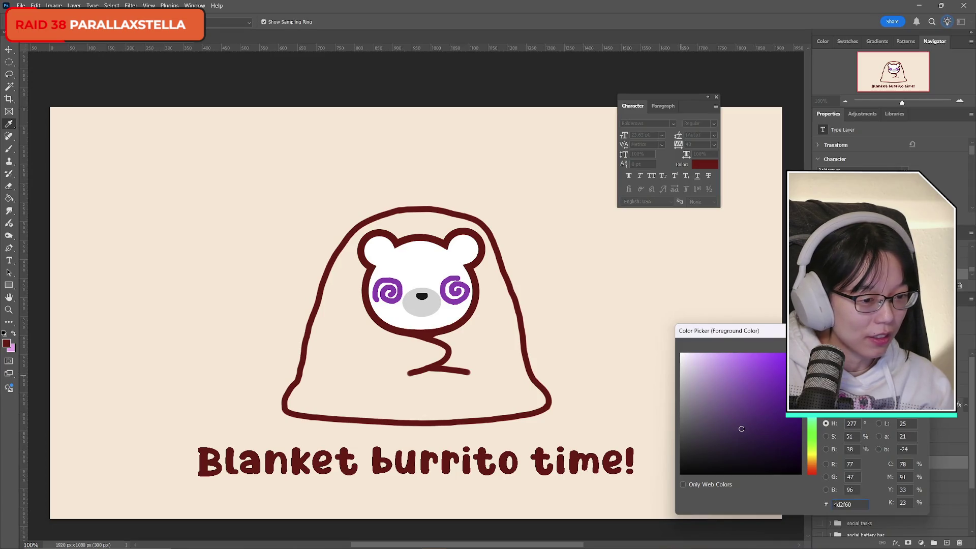
key("Return")
- Draw a tall vertical line along a guide left of the bear, stroked dark purple
right_click(8, 285)
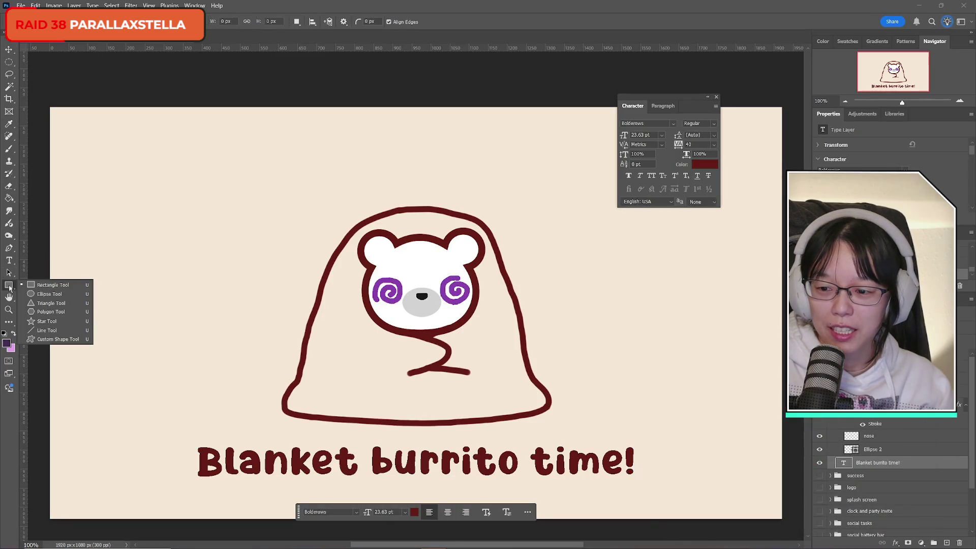
left_click(46, 328)
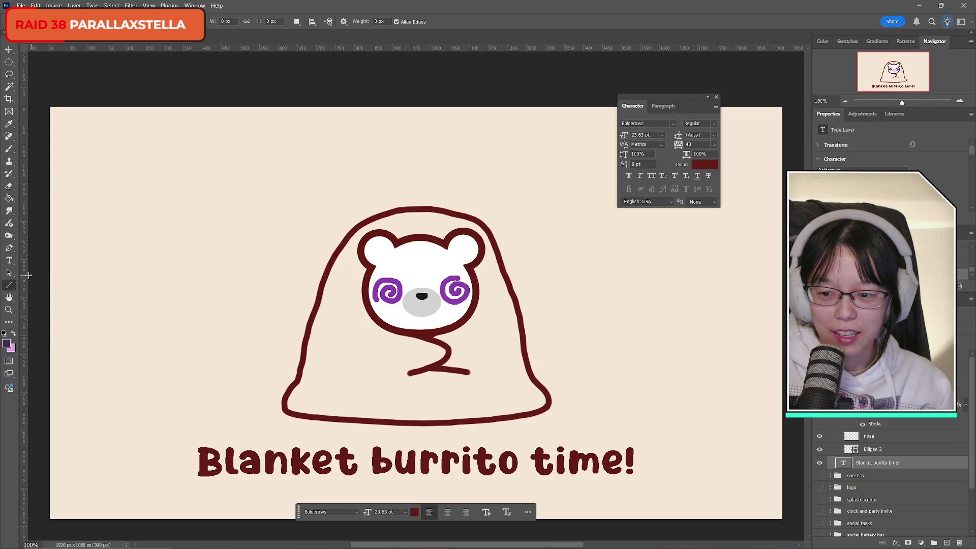
mouse_move(27, 275)
left_mouse_down()
mouse_move(257, 274)
mouse_move(291, 279)
mouse_move(276, 290)
mouse_move(299, 286)
mouse_move(295, 293)
left_mouse_up()
left_click_drag(294, 129, 296, 274)
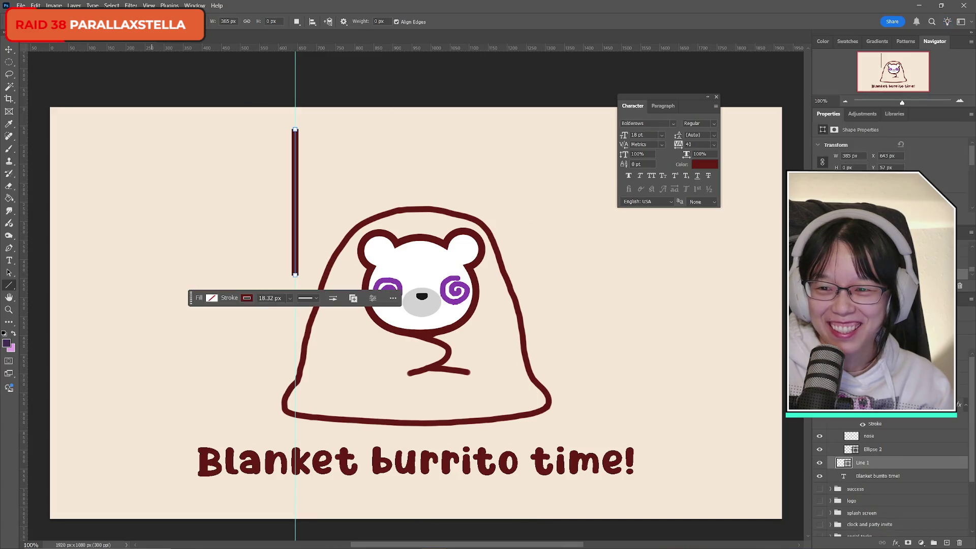
left_click(81, 21)
left_click(82, 71)
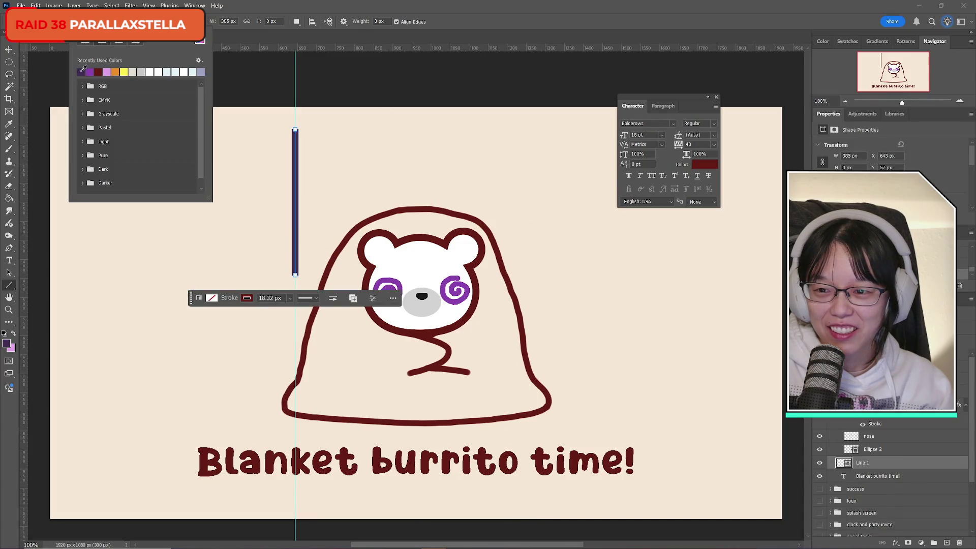
left_click(267, 9)
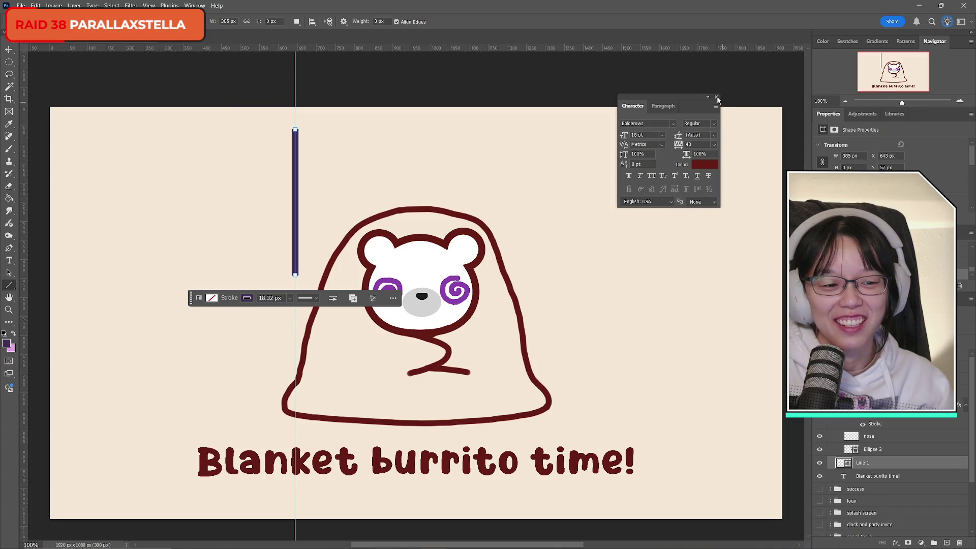
- Move the Line 1 layer higher in the stack and rasterize it into a pixel layer
left_click(717, 97)
left_click_drag(882, 462, 897, 402)
scroll(890, 457, "down", 3)
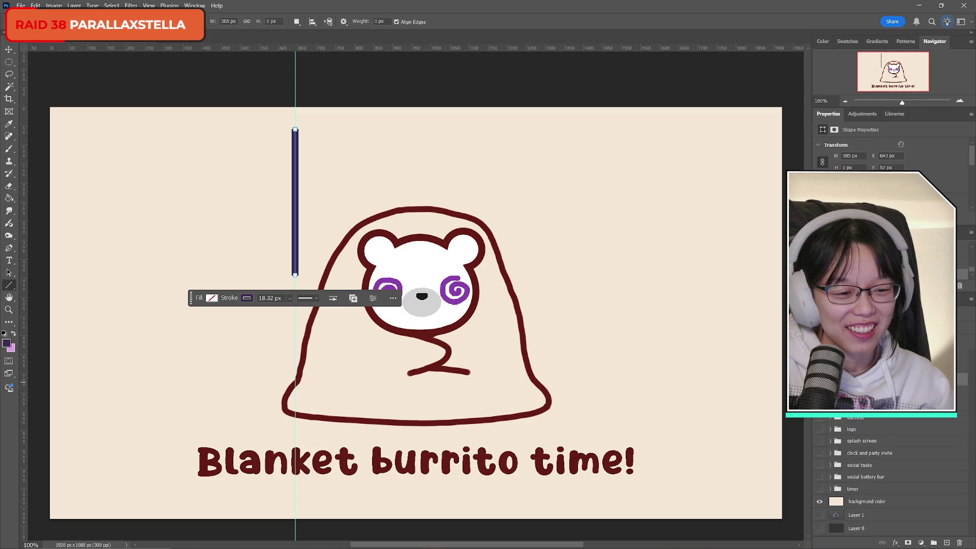
left_click(971, 299)
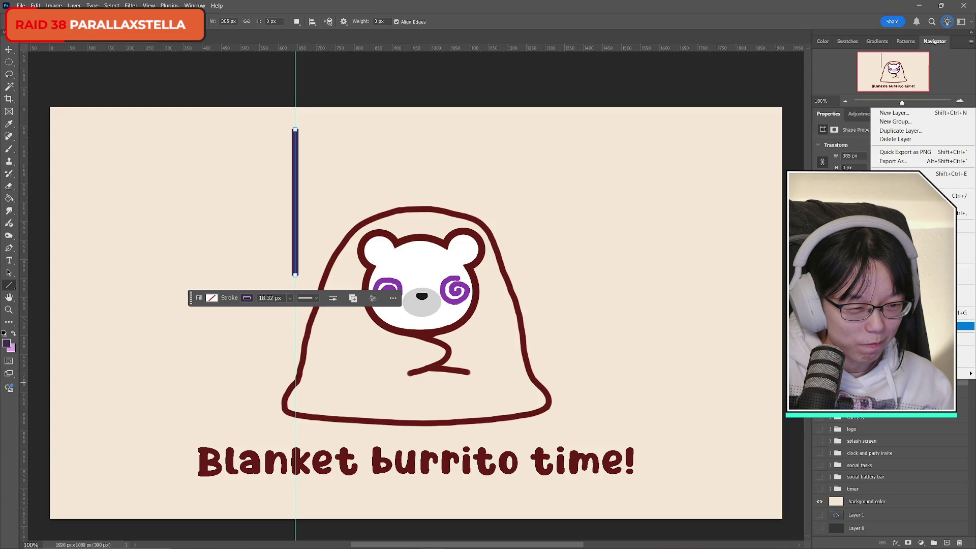
left_click(915, 326)
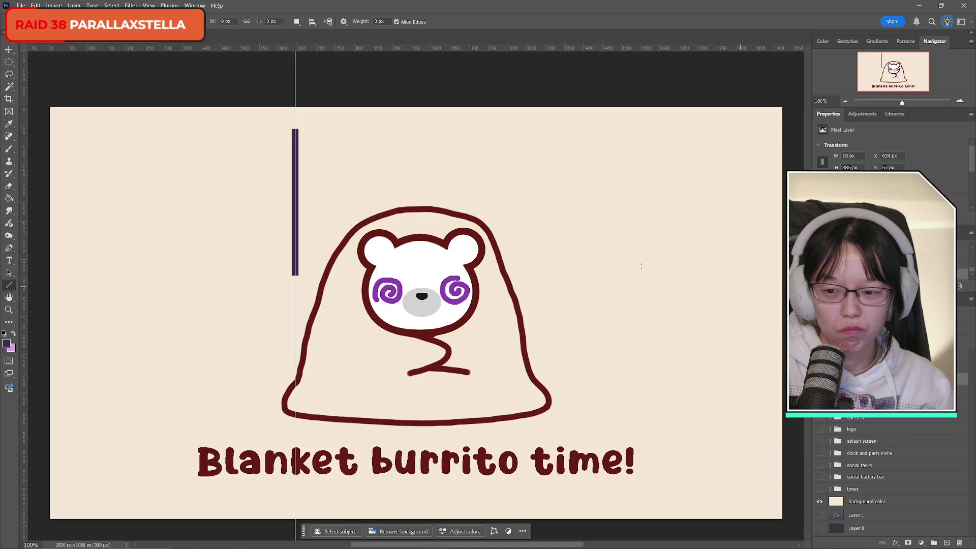
- Start a Polygonal Lasso selection from the top of the purple bar down its left edge
left_click(9, 285)
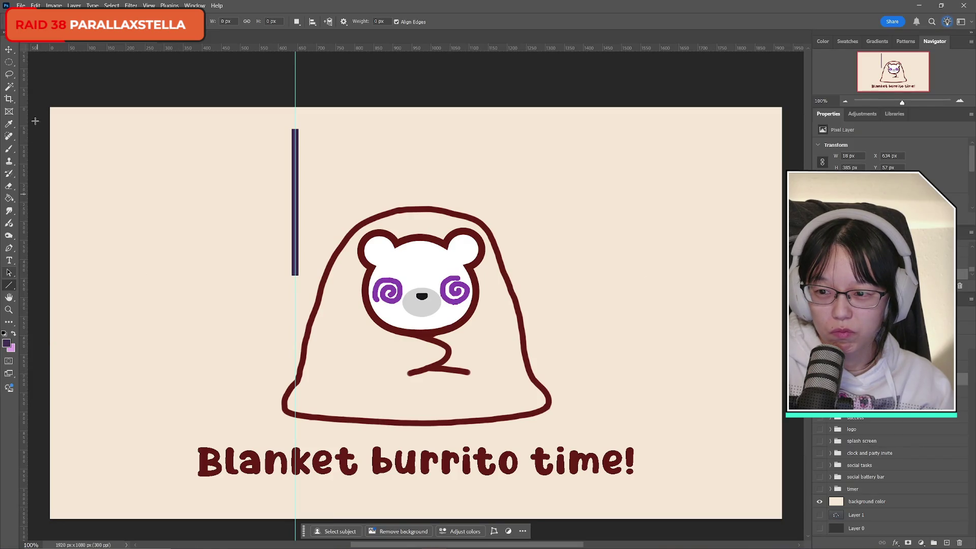
left_click(9, 74)
left_click(60, 92)
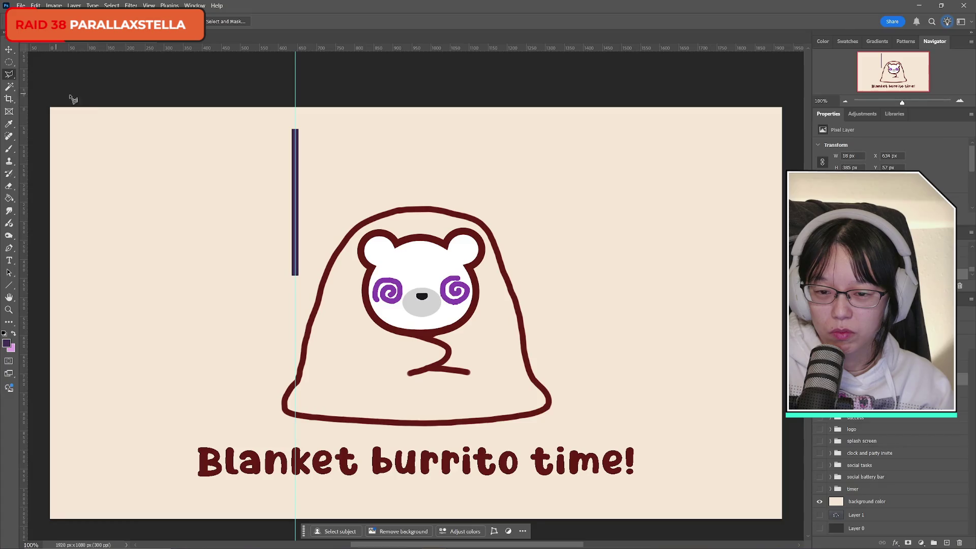
left_click(294, 131)
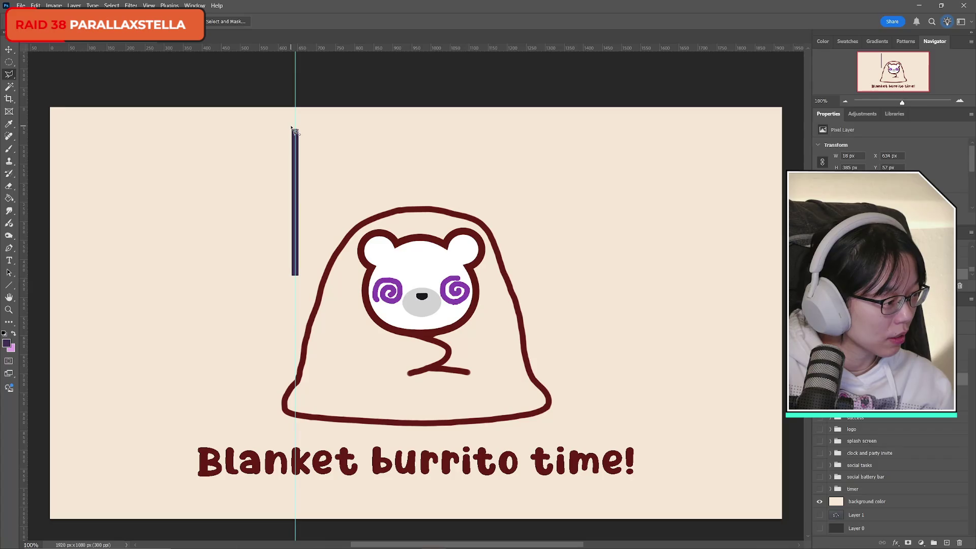
left_click(295, 283)
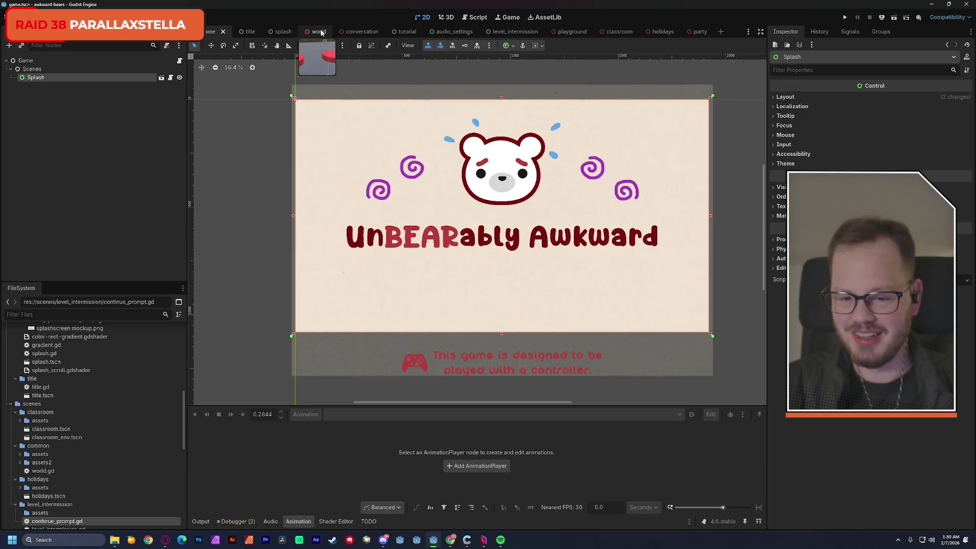
- Run the project to preview the splash screen, then stop it
scroll(486, 160, "right", 1)
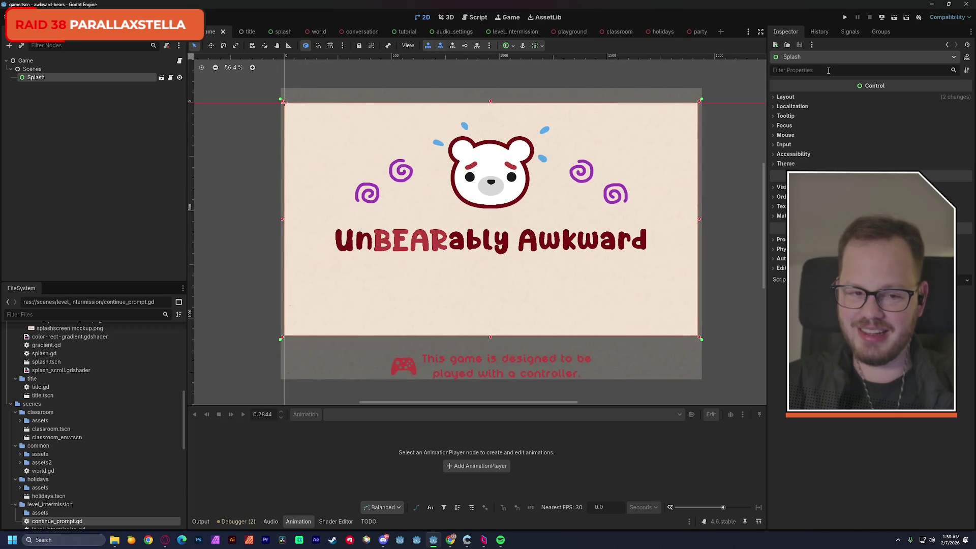
left_click(845, 18)
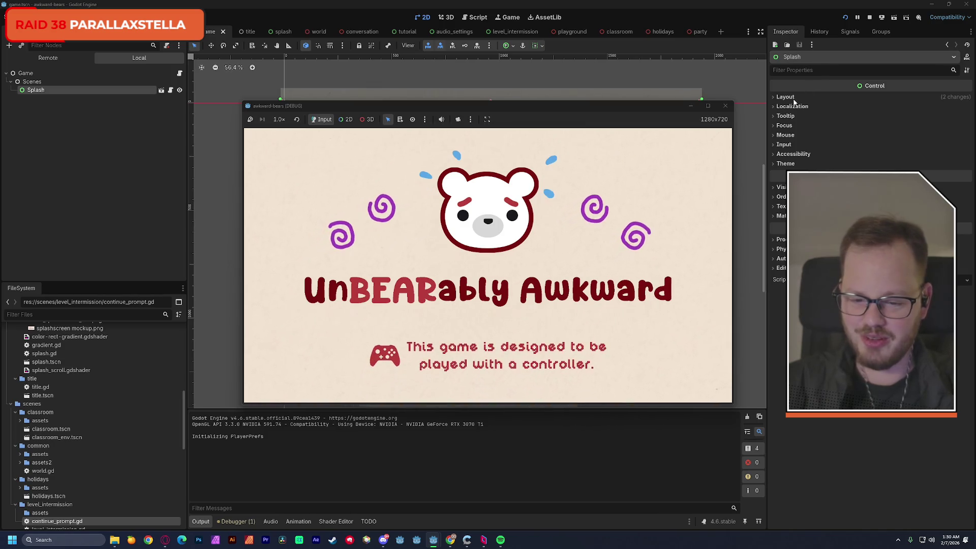
left_click(727, 107)
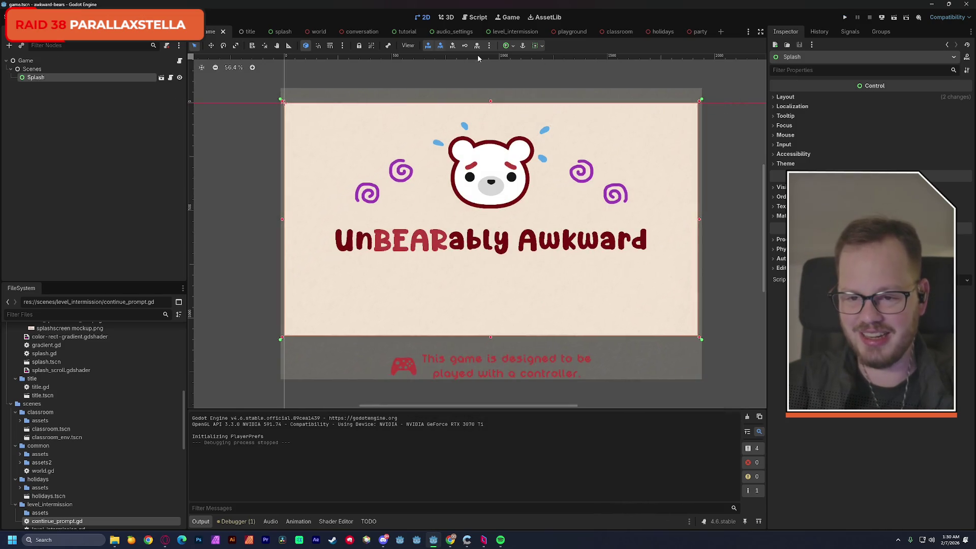
- Open the world scene, frame it, select the left Conversation area and run the scene
left_click(326, 32)
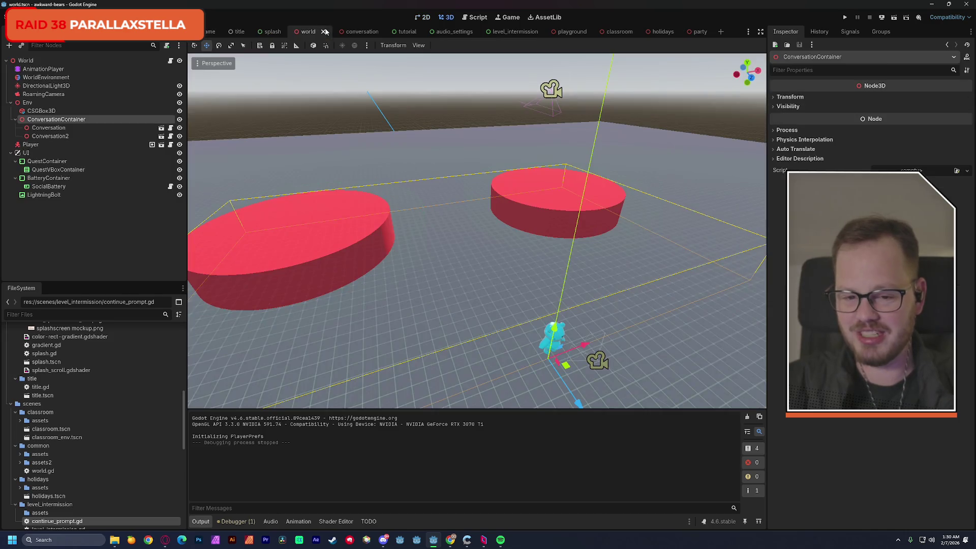
scroll(436, 190, "up", 5)
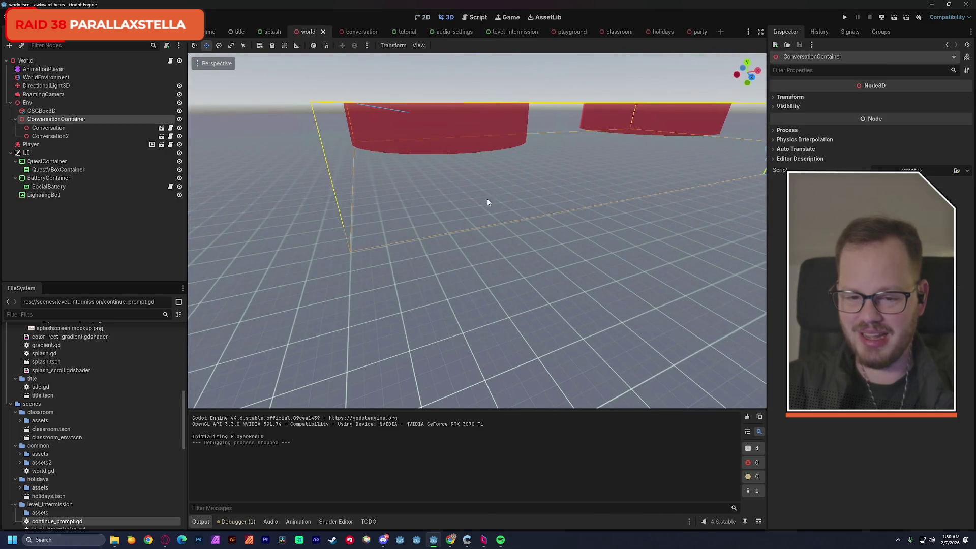
key("f")
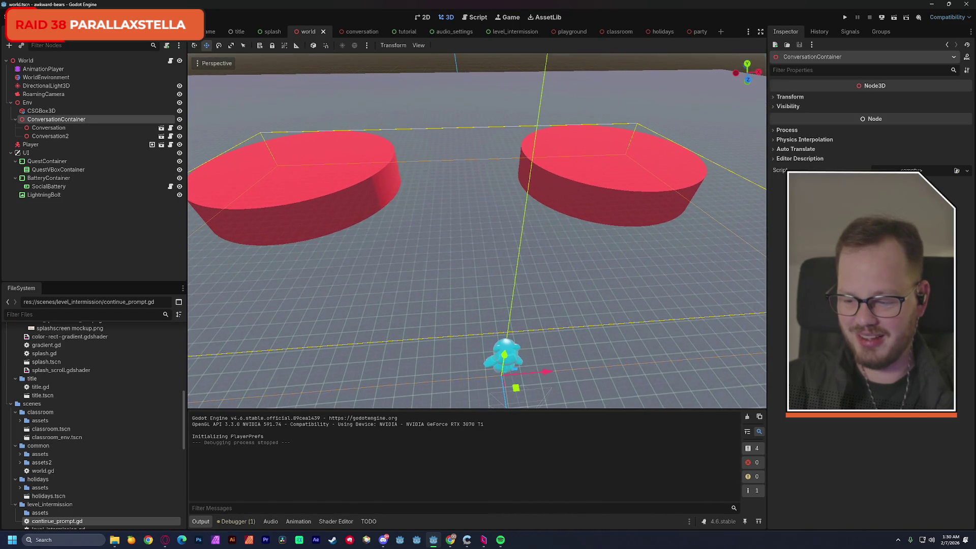
left_click(320, 170)
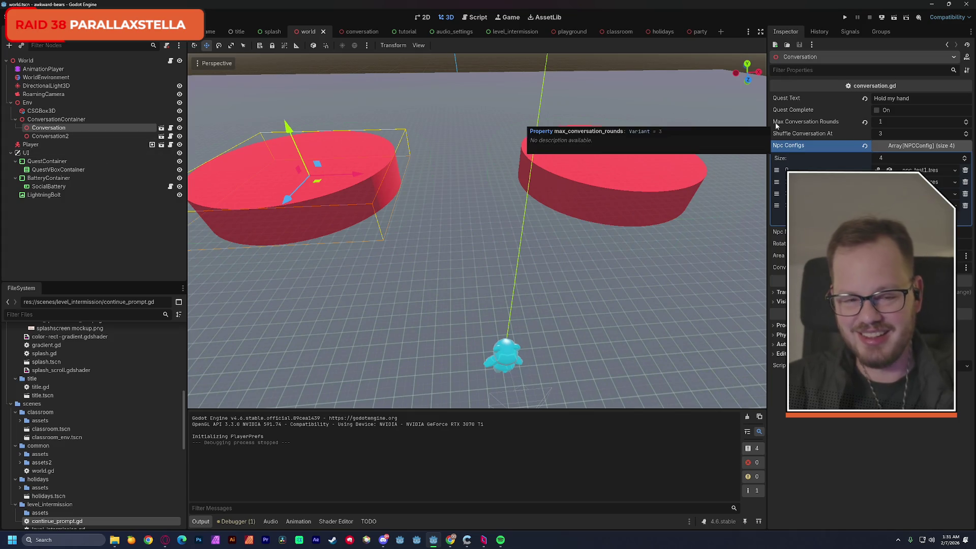
left_click(894, 20)
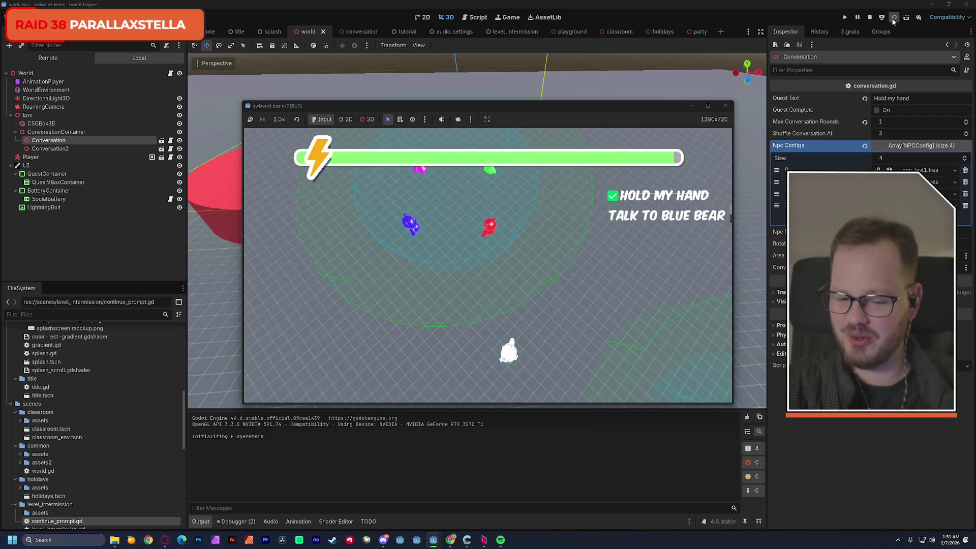
left_click(894, 18)
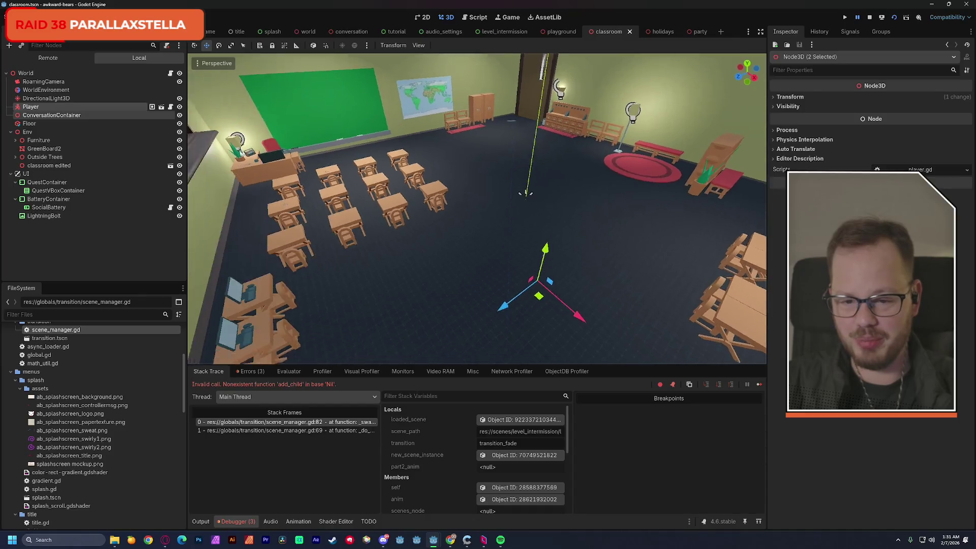
- Check the holidays and party scenes, save the party scene, and switch to the itch.io submissions page
left_click(653, 31)
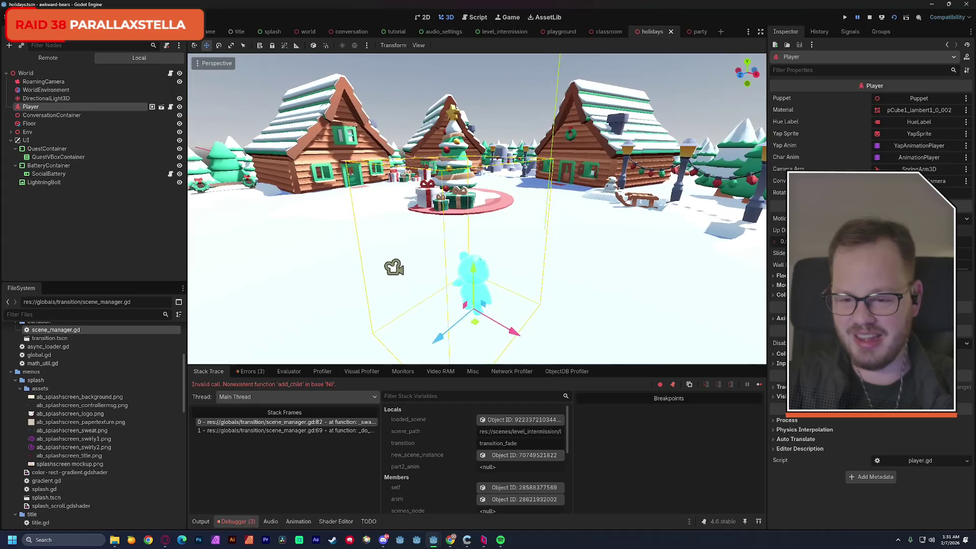
left_click(690, 32)
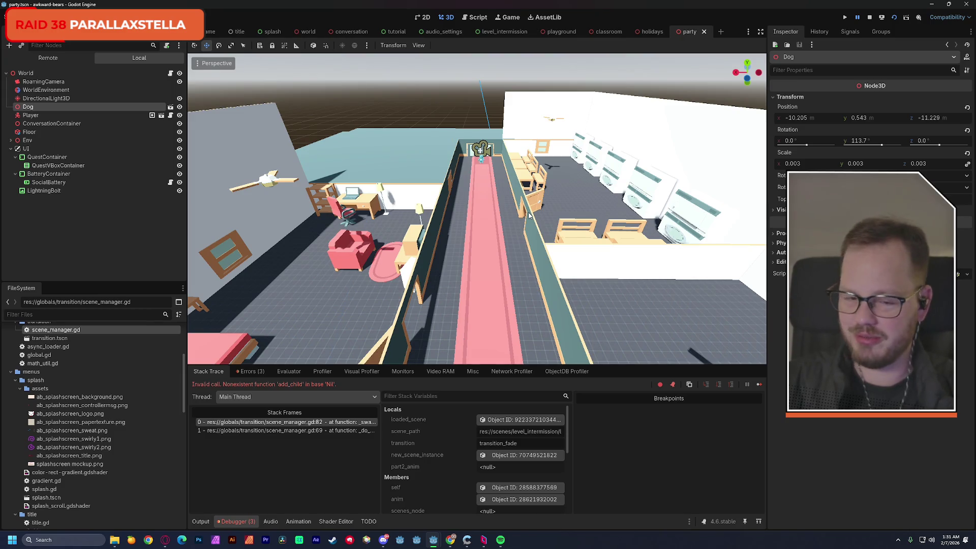
key("ctrl+s")
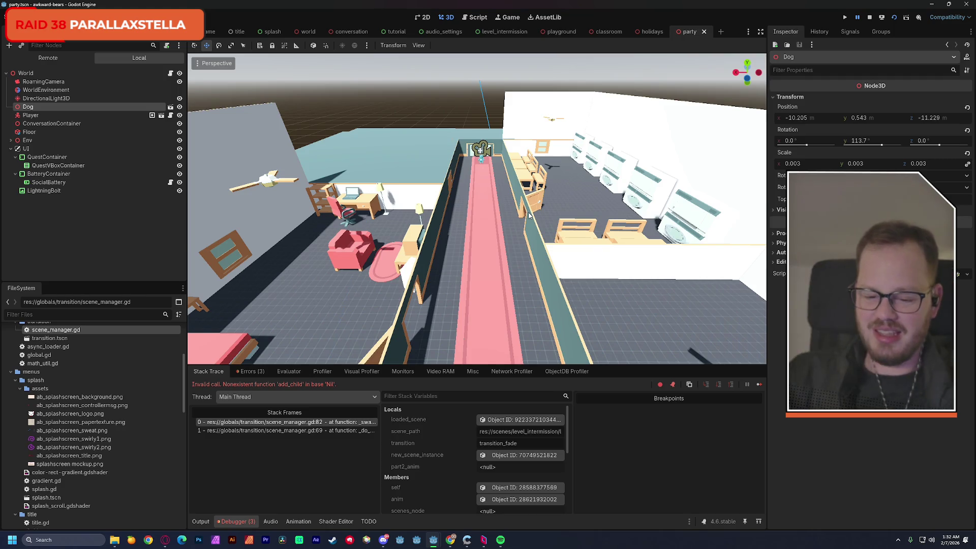
left_click(173, 540)
scroll(412, 258, "up", 1)
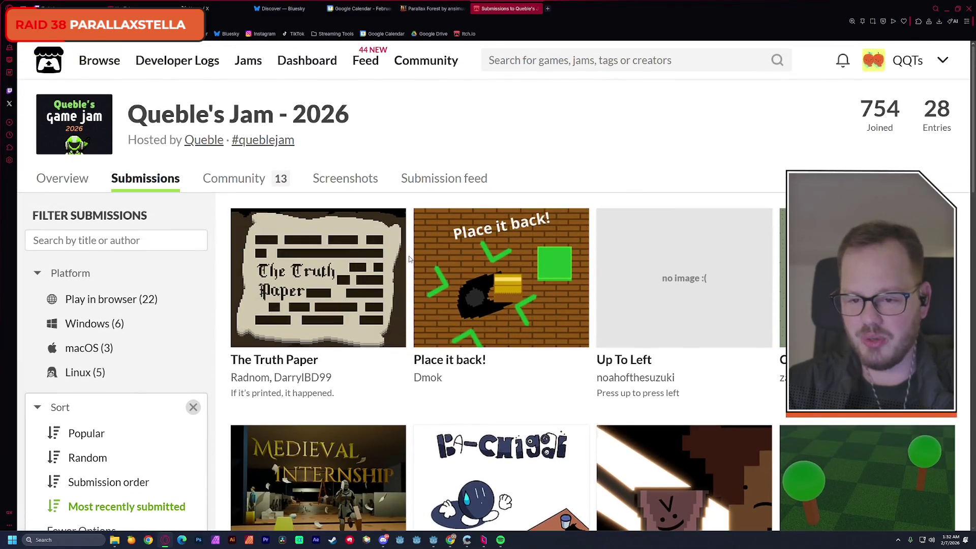
- Open the Queble's Jam - 2026 Overview page, then minimize the browser
left_click(168, 118)
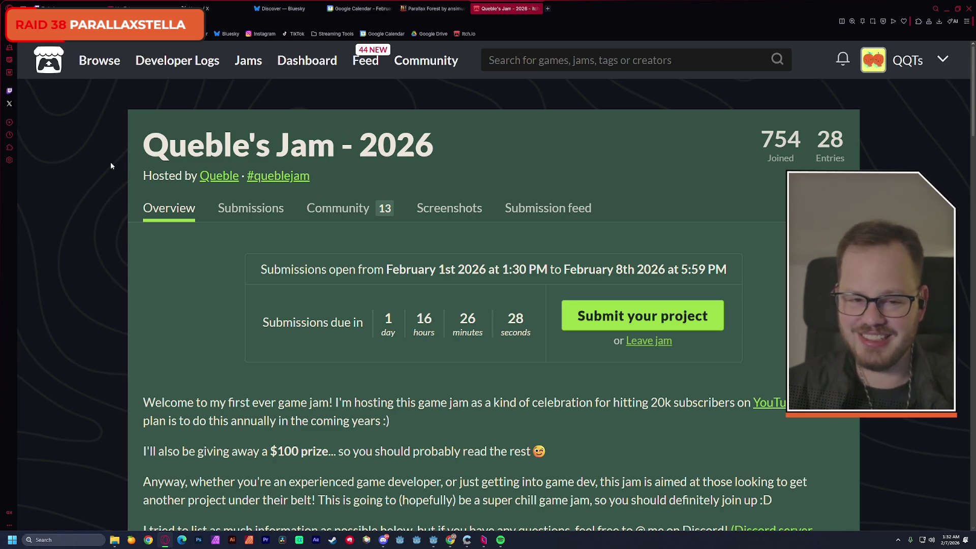
left_click(947, 9)
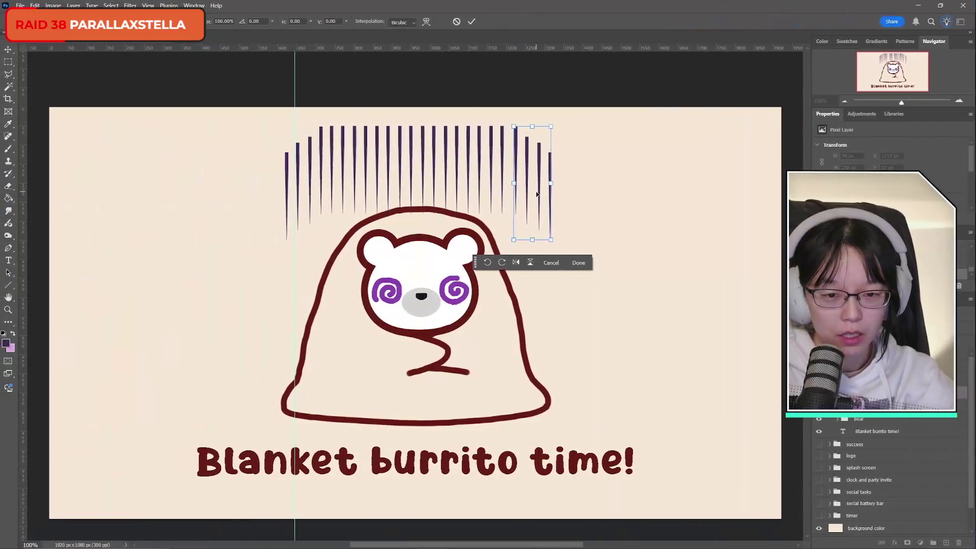
- Commit the copied gloom lines and stretch them down over the bear's head
left_click(472, 21)
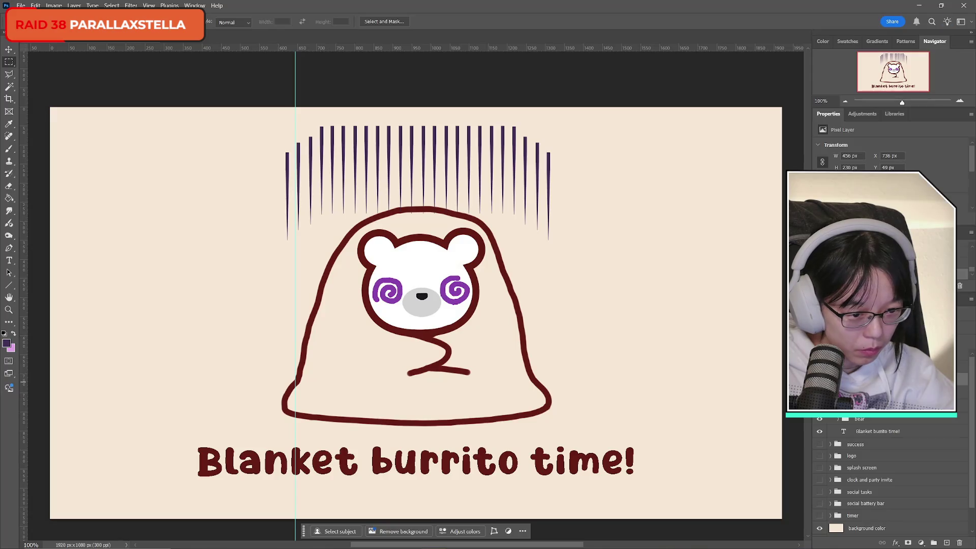
key("Delete")
key("ctrl+z")
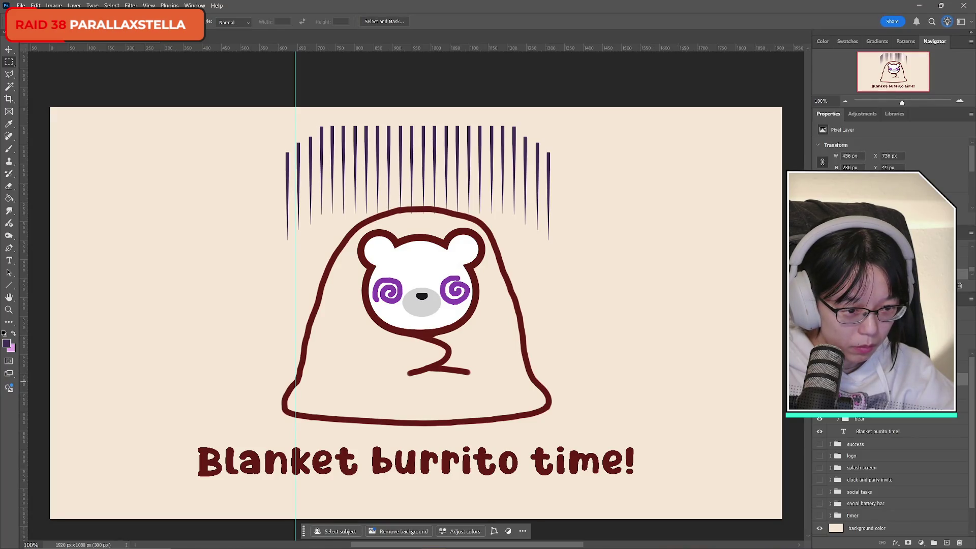
key("ctrl+t")
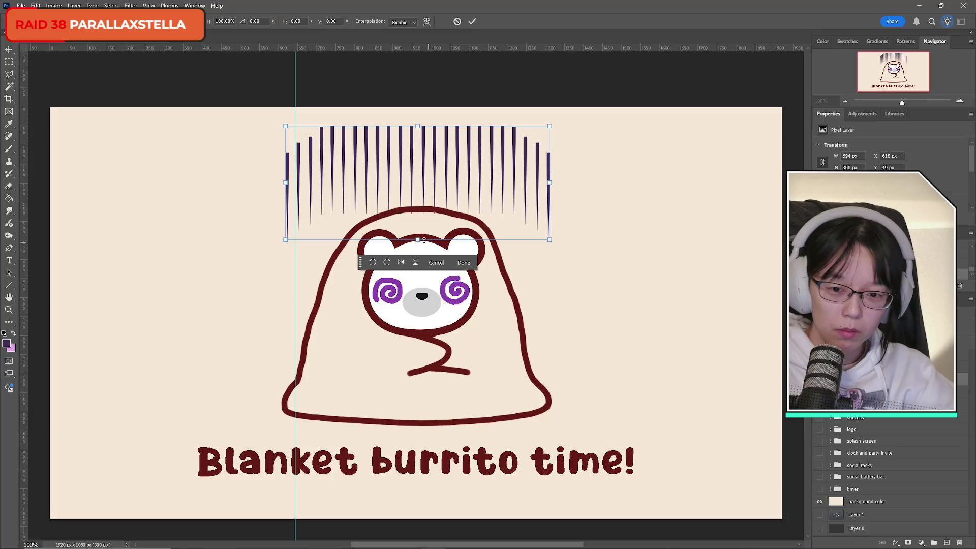
mouse_move(418, 240)
left_mouse_down()
mouse_move(420, 206)
mouse_move(432, 305)
left_mouse_up()
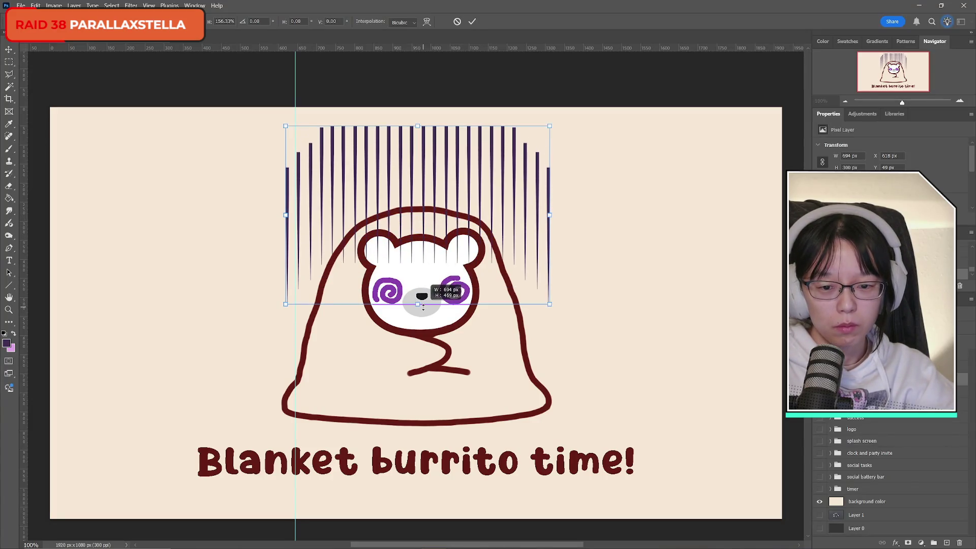
left_click(471, 22)
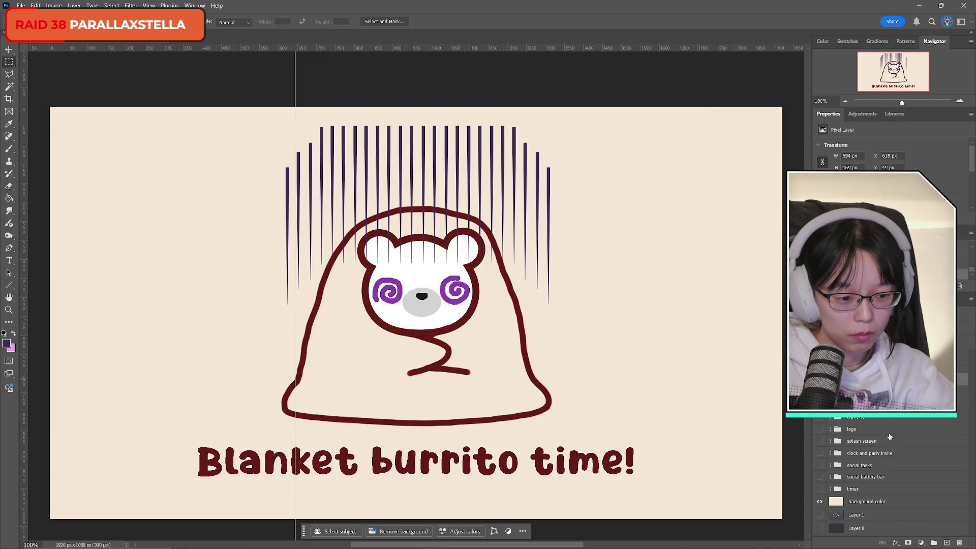
- Add a layer mask to the gloom lines and select an oval around the bear
left_click(909, 543)
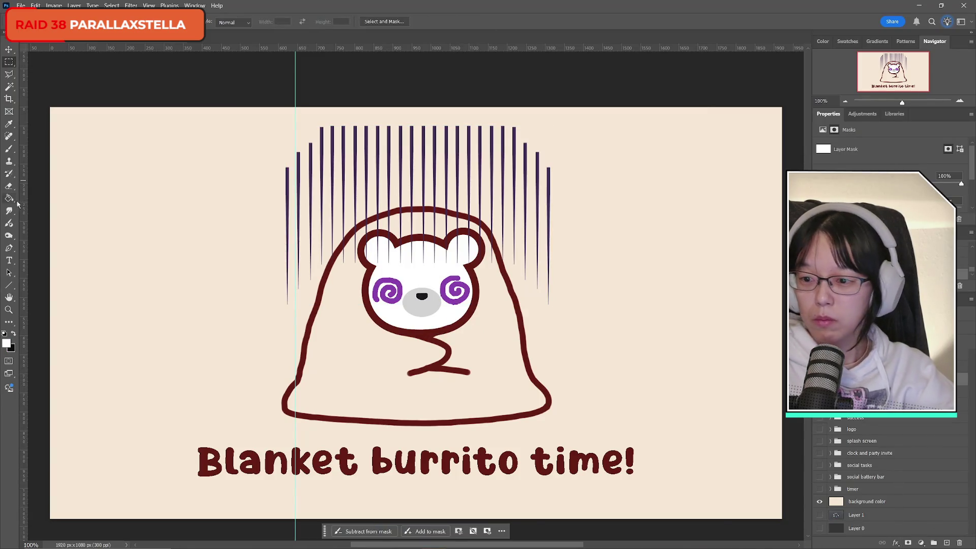
right_click(14, 65)
left_click(51, 77)
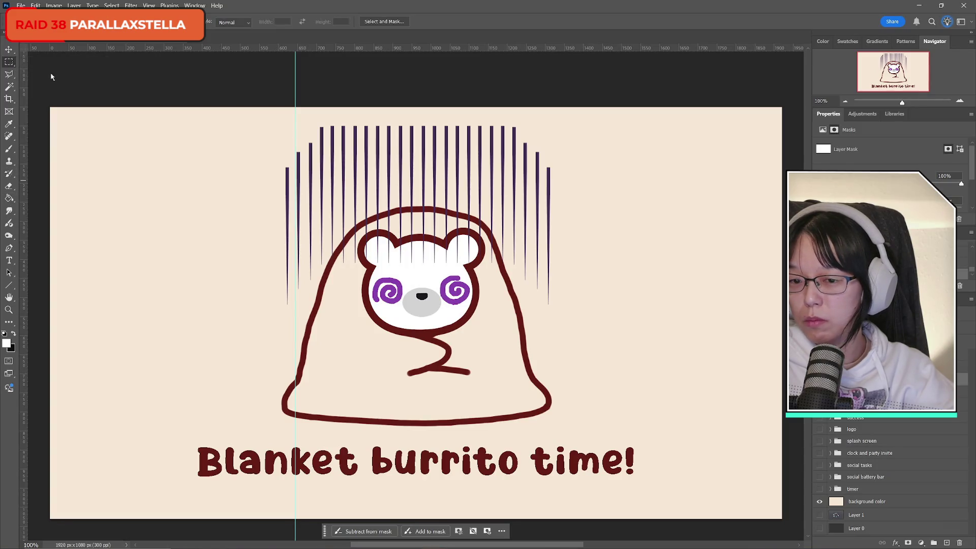
mouse_move(263, 146)
left_mouse_down()
mouse_move(565, 284)
mouse_move(610, 401)
mouse_move(591, 436)
left_mouse_up()
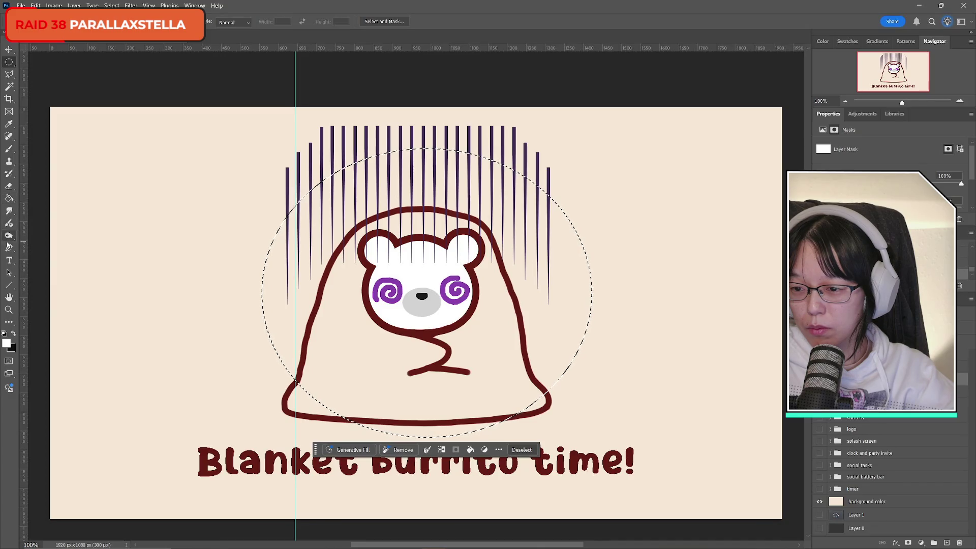
- Apply a gradient on the mask to fade the gloom lines toward the bottom
left_click(8, 197)
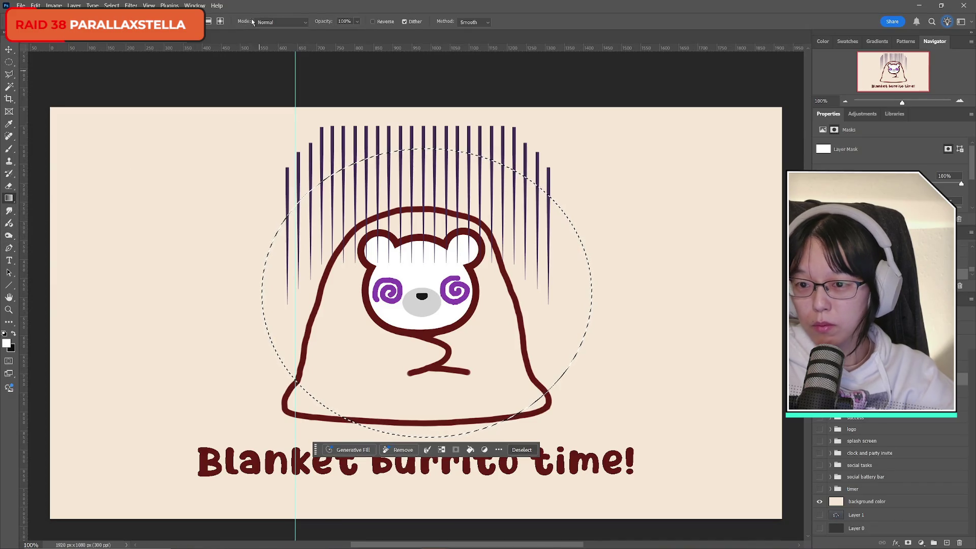
mouse_move(426, 342)
left_mouse_down()
mouse_move(421, 156)
mouse_move(419, 268)
left_mouse_up()
mouse_move(418, 173)
left_mouse_down()
mouse_move(419, 158)
mouse_move(415, 178)
left_mouse_up()
key("Return")
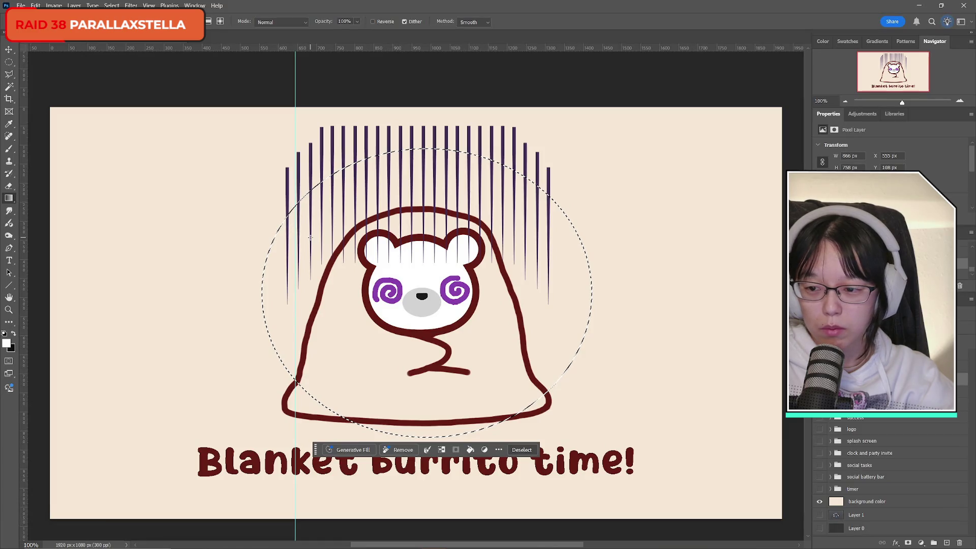
- Redraw an oval around the bear's face and fade the lines out over its head
left_click(10, 63)
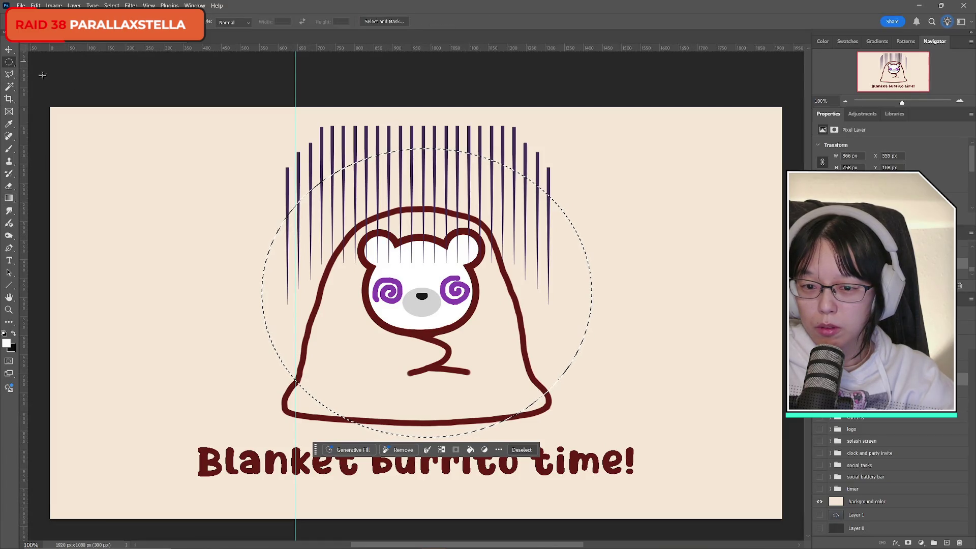
left_click(257, 200)
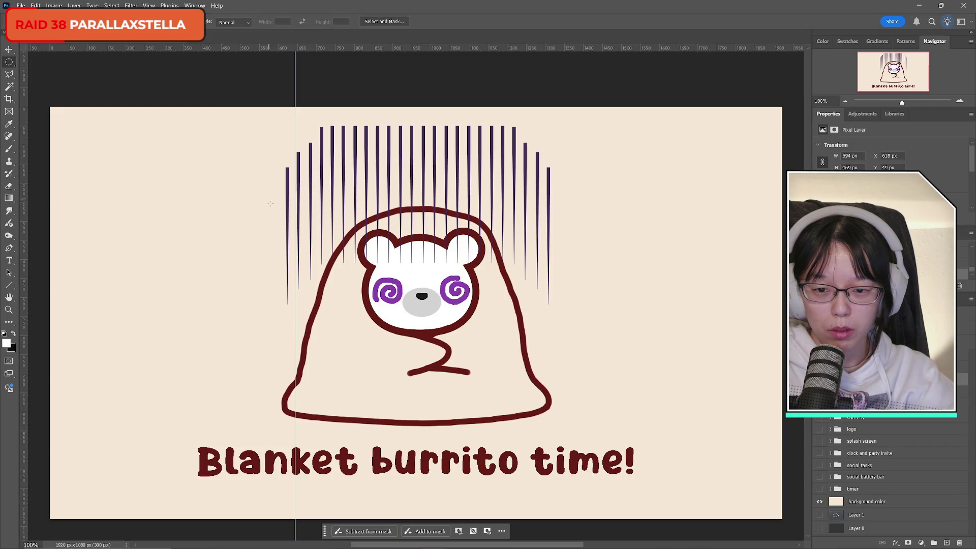
mouse_move(331, 192)
left_mouse_down()
mouse_move(400, 223)
mouse_move(502, 300)
mouse_move(515, 338)
mouse_move(503, 342)
left_mouse_up()
left_click(9, 198)
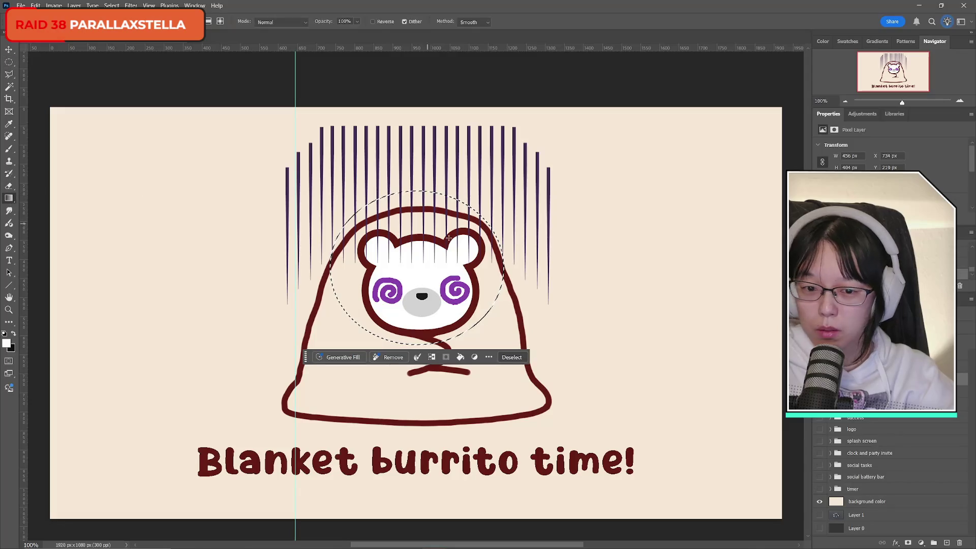
mouse_move(421, 268)
left_mouse_down()
mouse_move(422, 147)
mouse_move(423, 232)
left_mouse_up()
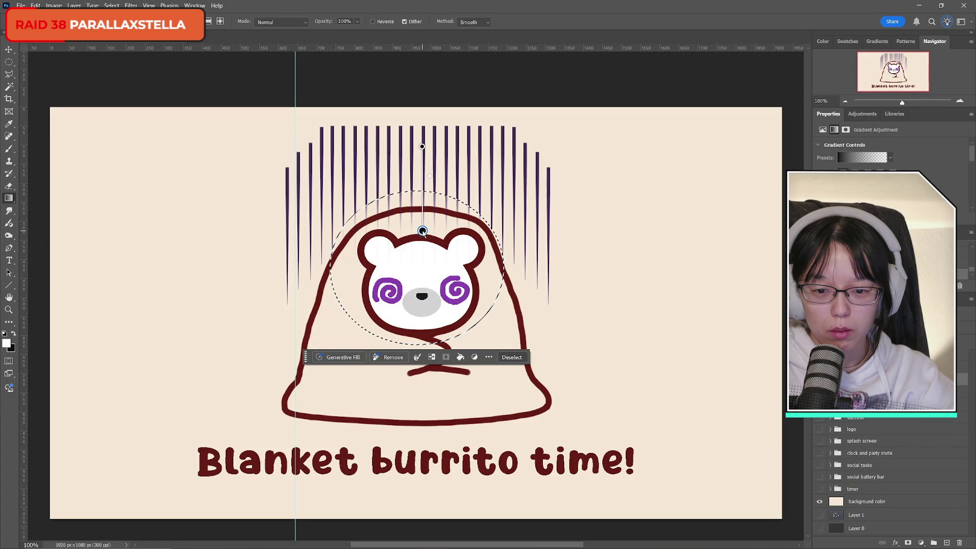
- Clear and redraw the circular selection around the bear's head
left_click(8, 61)
left_click(728, 350)
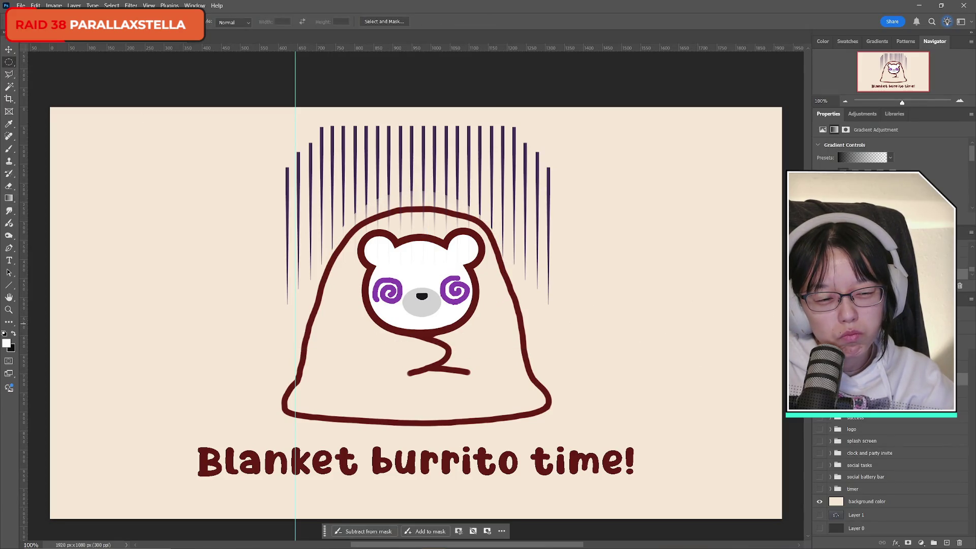
left_click_drag(331, 191, 505, 345)
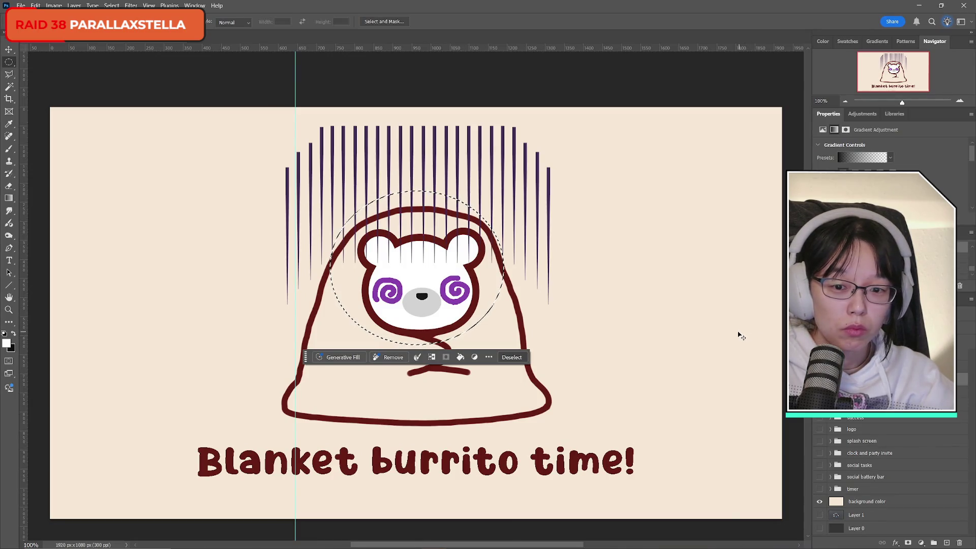
- Select a larger circle over the head and adjust a vertical gradient fade there
key("ctrl+d")
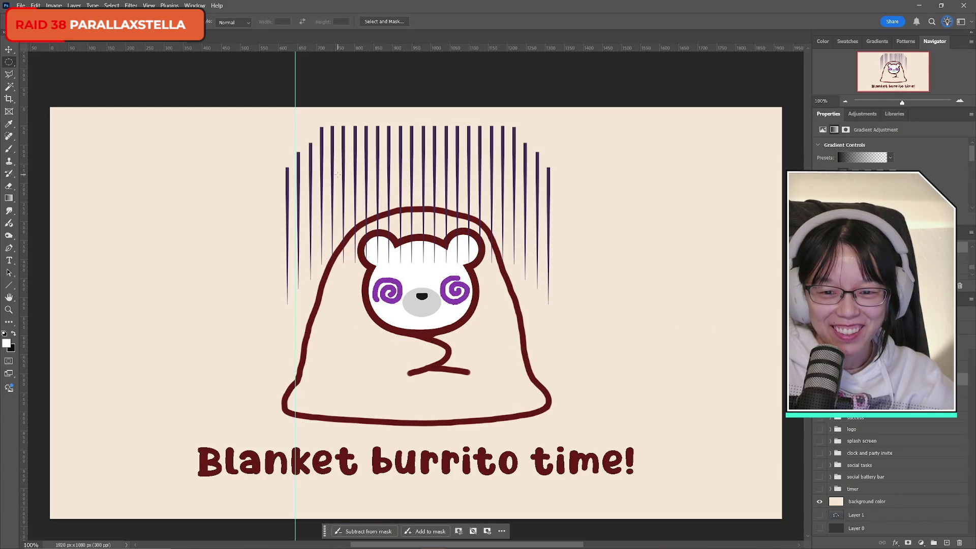
mouse_move(338, 174)
left_mouse_down()
mouse_move(423, 211)
mouse_move(518, 313)
mouse_move(498, 317)
left_mouse_up()
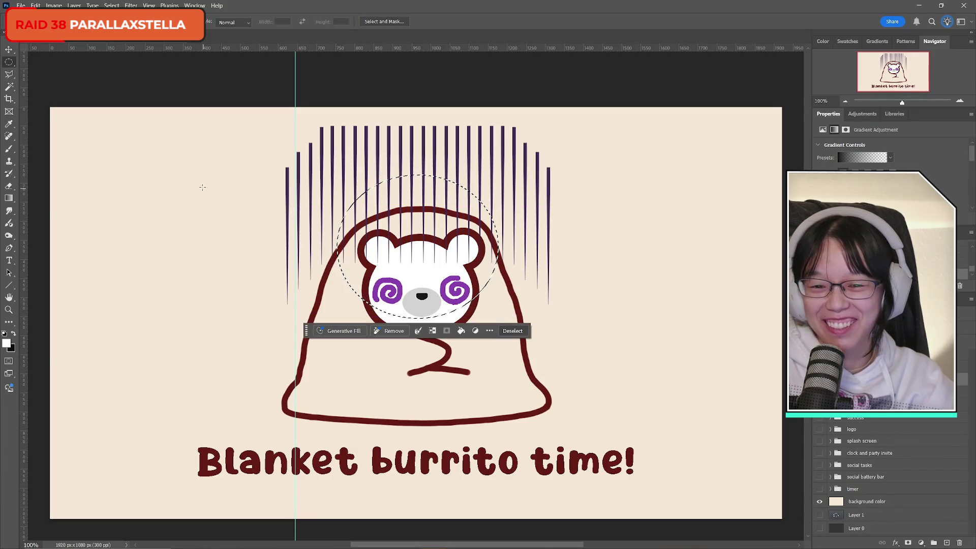
key("g")
left_click_drag(422, 146, 423, 231)
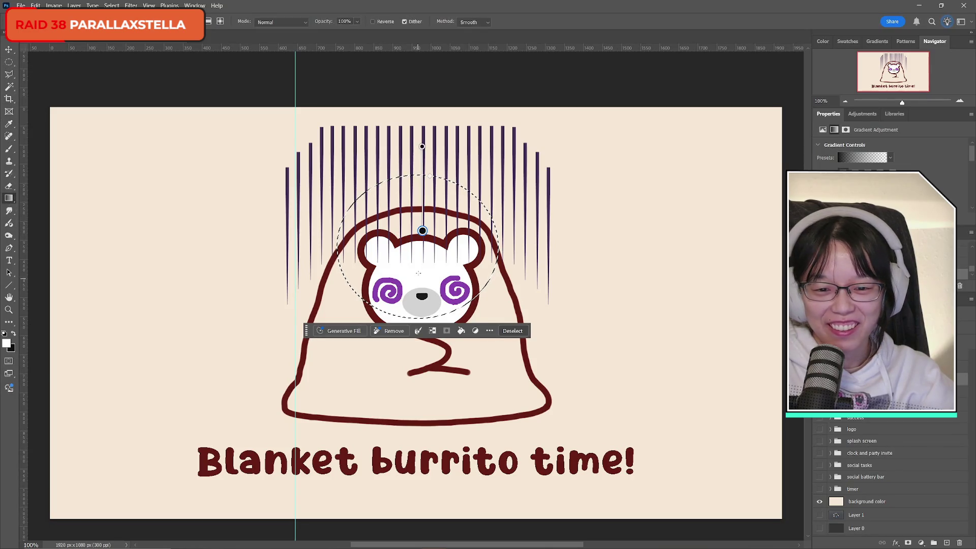
left_click_drag(422, 146, 422, 179)
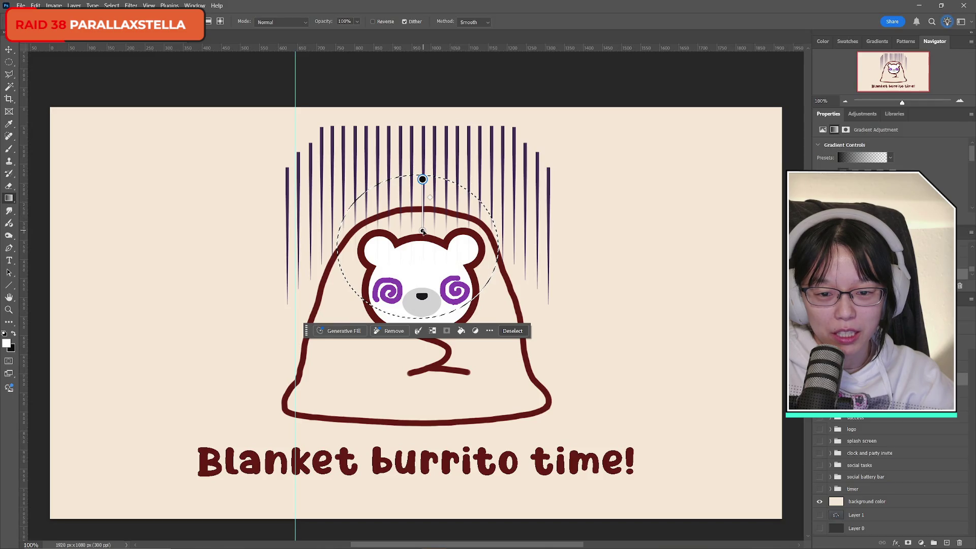
left_click_drag(423, 231, 422, 219)
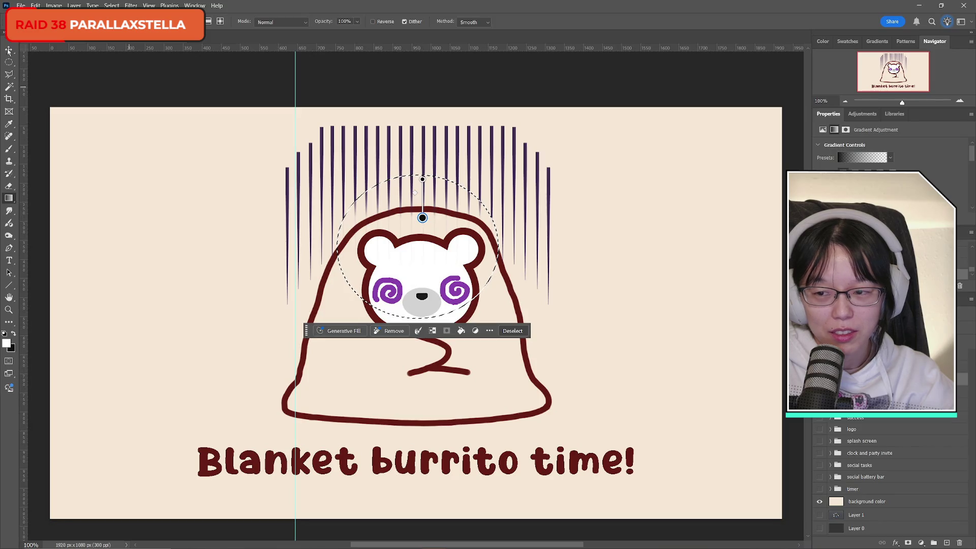
- Deselect and toggle undo/redo to compare the lines before and after fading
left_click(9, 62)
left_click(124, 133)
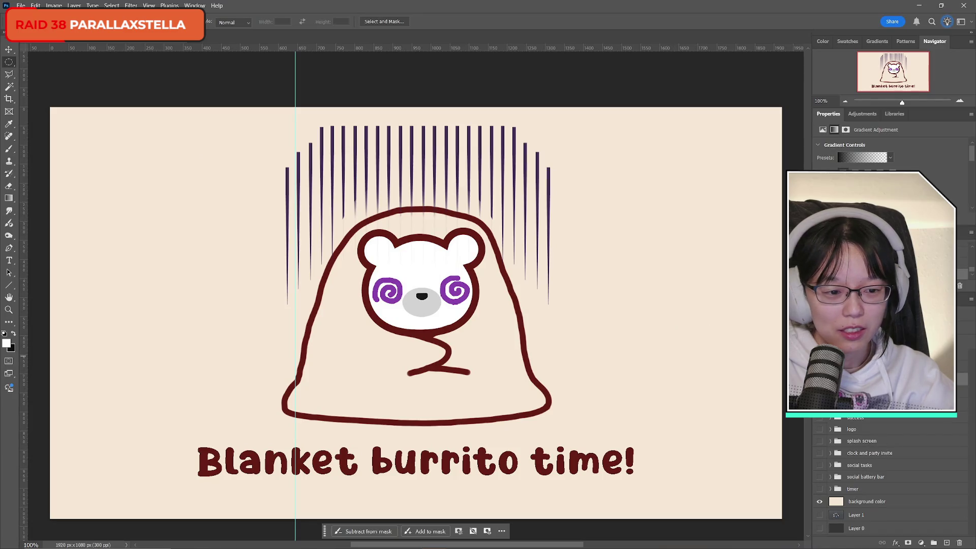
key("ctrl+z")
key("ctrl+shift+z")
key("ctrl+z")
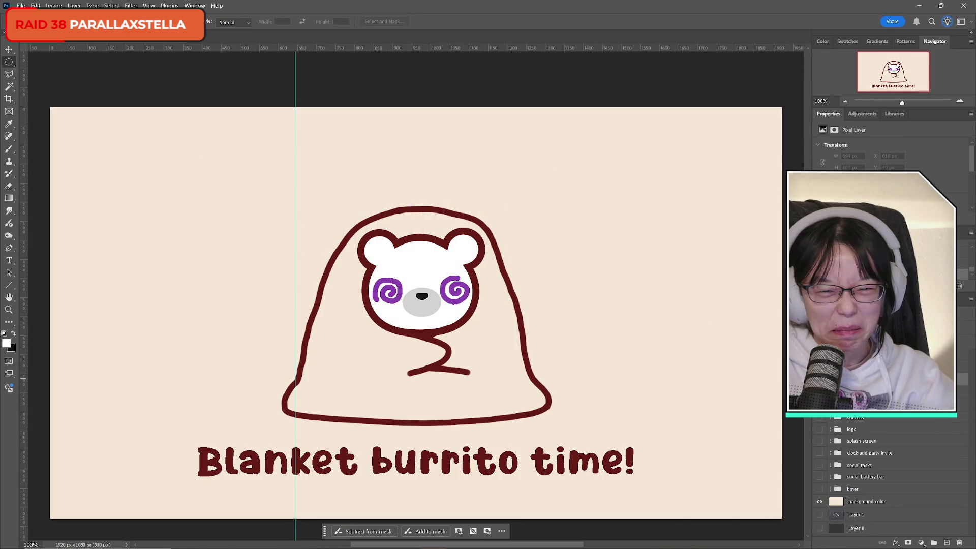
key("ctrl+shift+z")
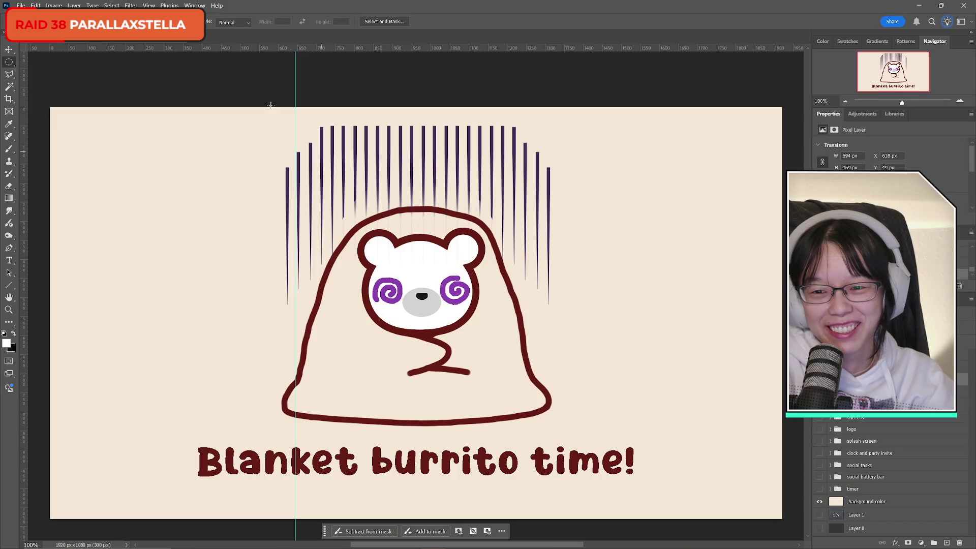
left_click(7, 48)
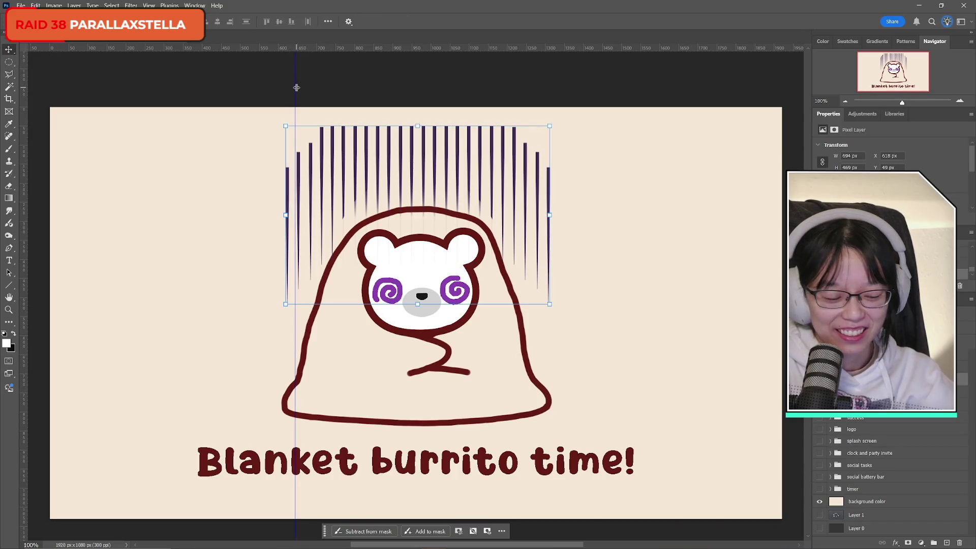
- Hide the guides and pick a brush from the brush presets
key("ctrl+z")
key("m")
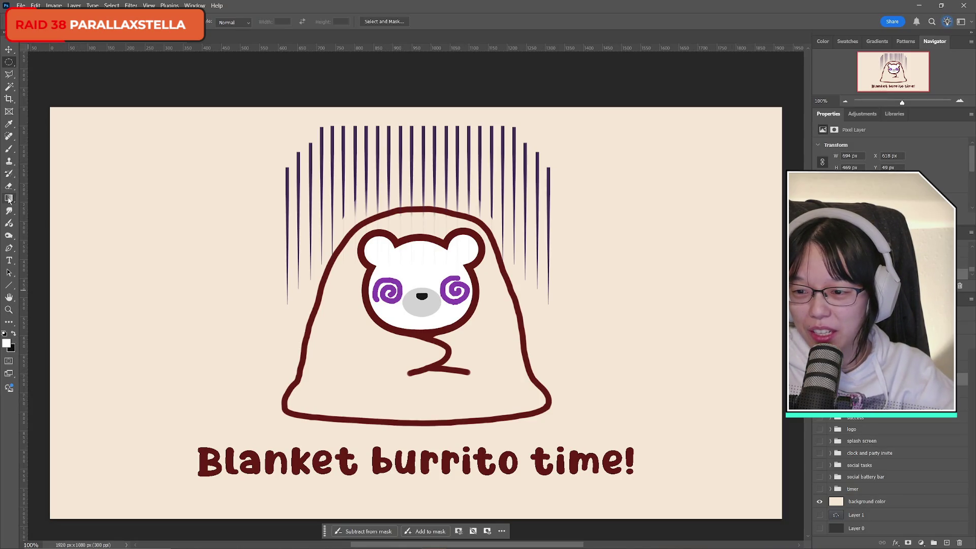
left_click(13, 149)
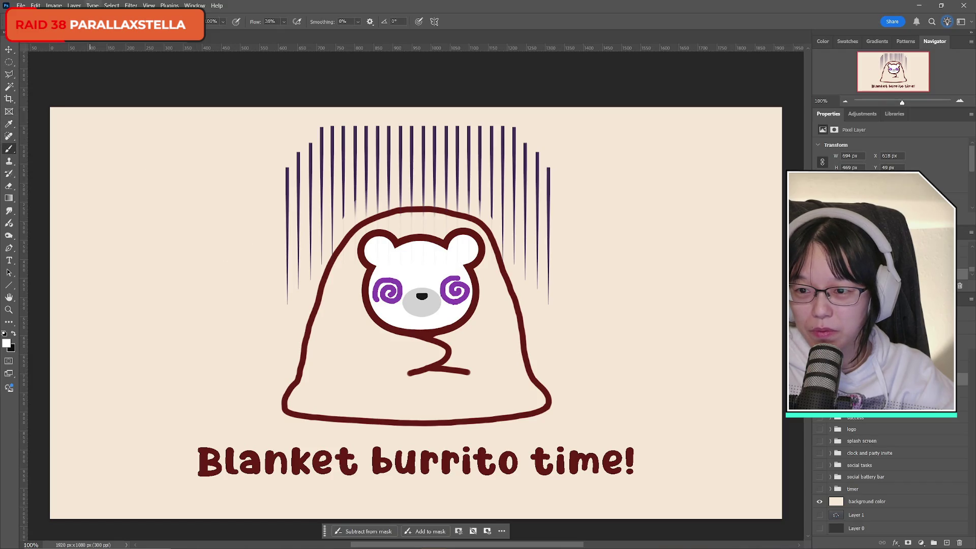
left_click(25, 22)
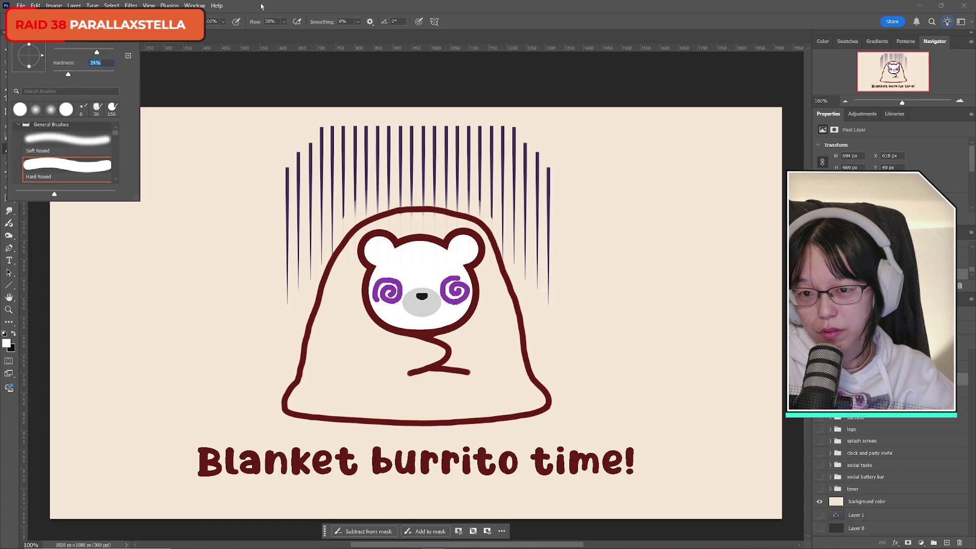
key("Return")
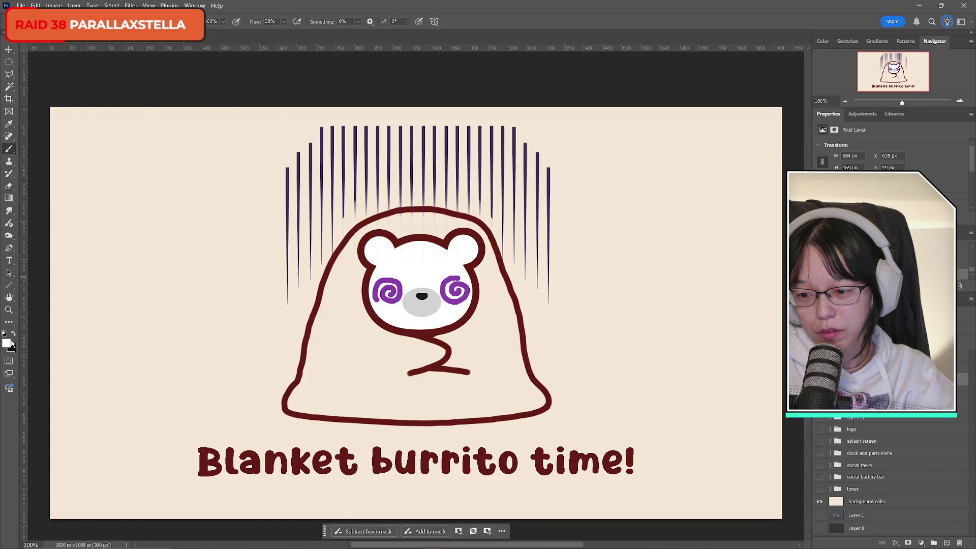
- Set a purple foreground, add a new layer and try a glow stroke, then undo it
key("x")
left_click(11, 344)
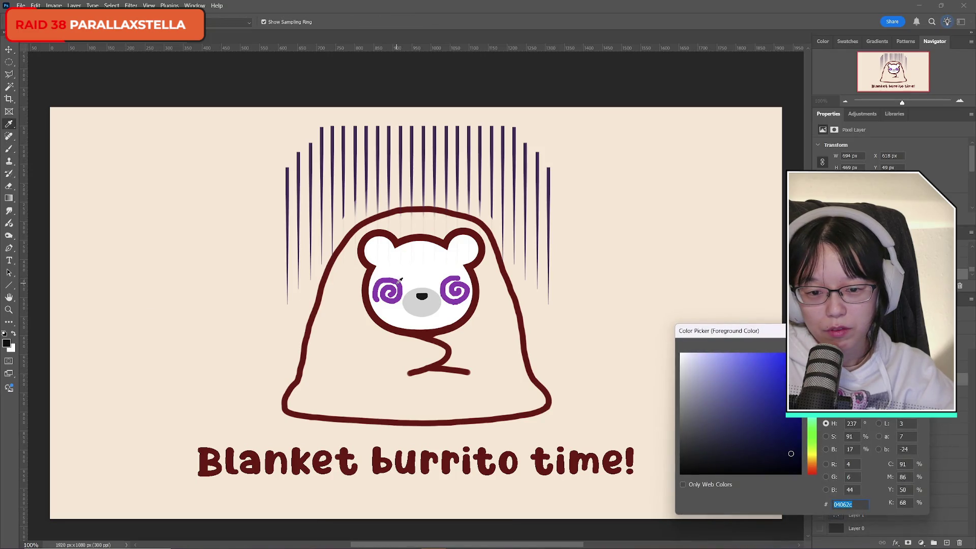
type("090909")
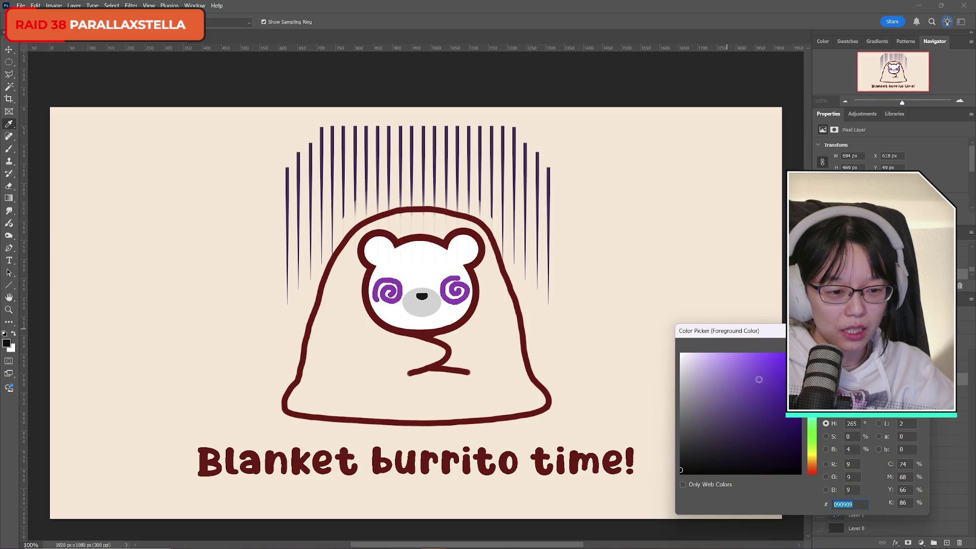
type("8642e3")
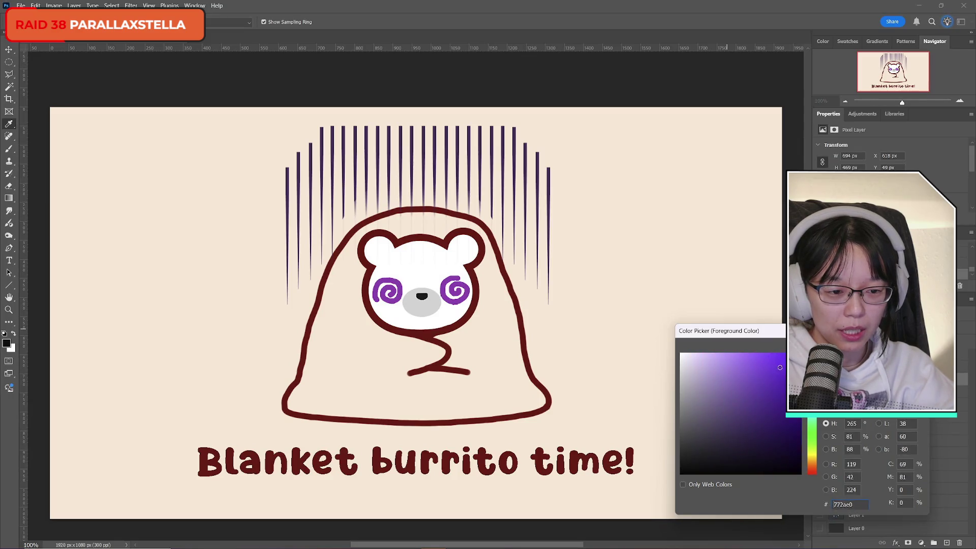
key("Return")
key("b")
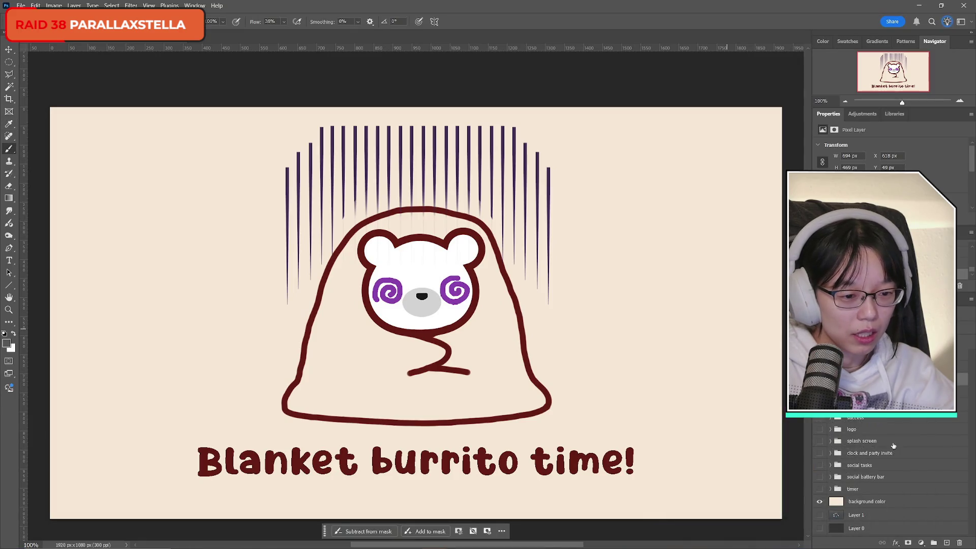
left_click(946, 543)
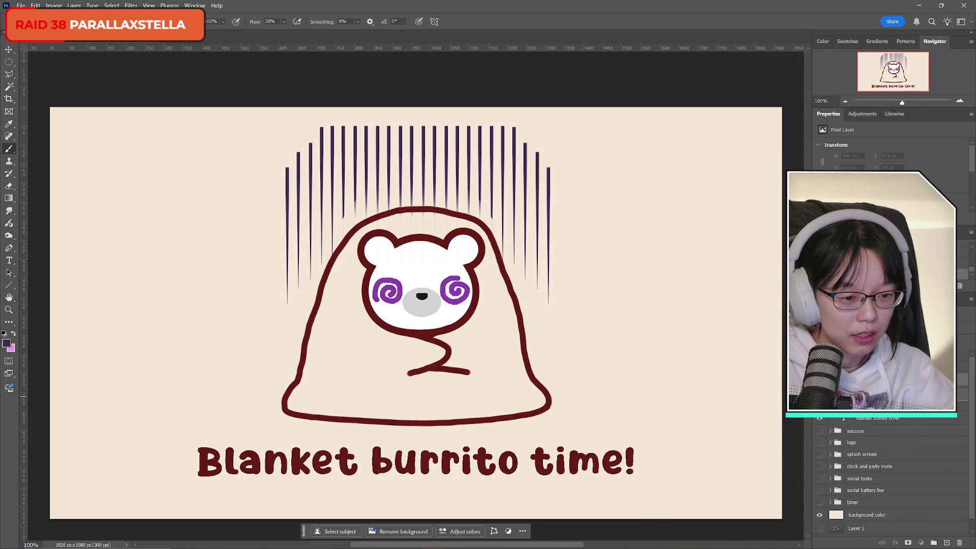
mouse_move(318, 180)
left_mouse_down()
mouse_move(403, 157)
mouse_move(447, 163)
left_mouse_up()
key("ctrl+z")
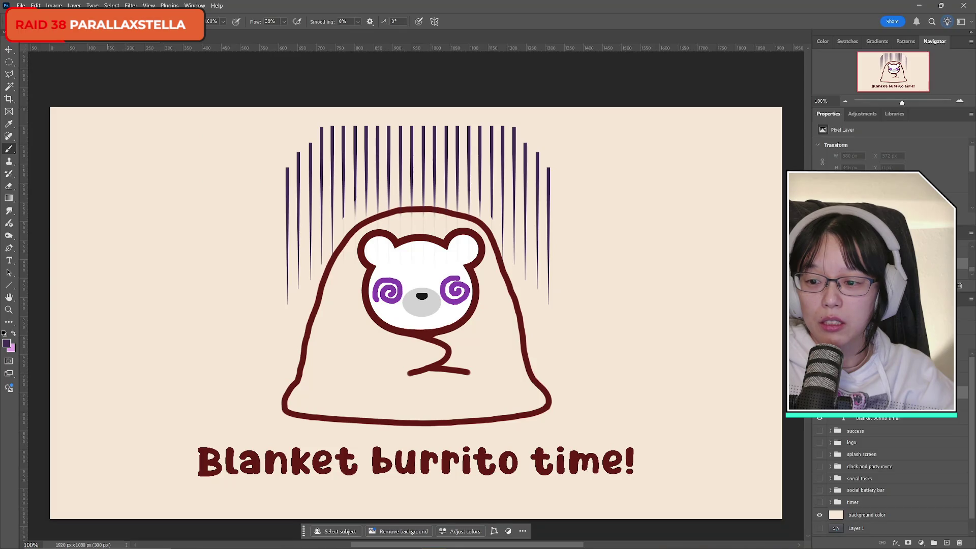
- Switch to a lavender foreground and try several glow strokes, undoing each one
left_click(14, 333)
left_click(6, 342)
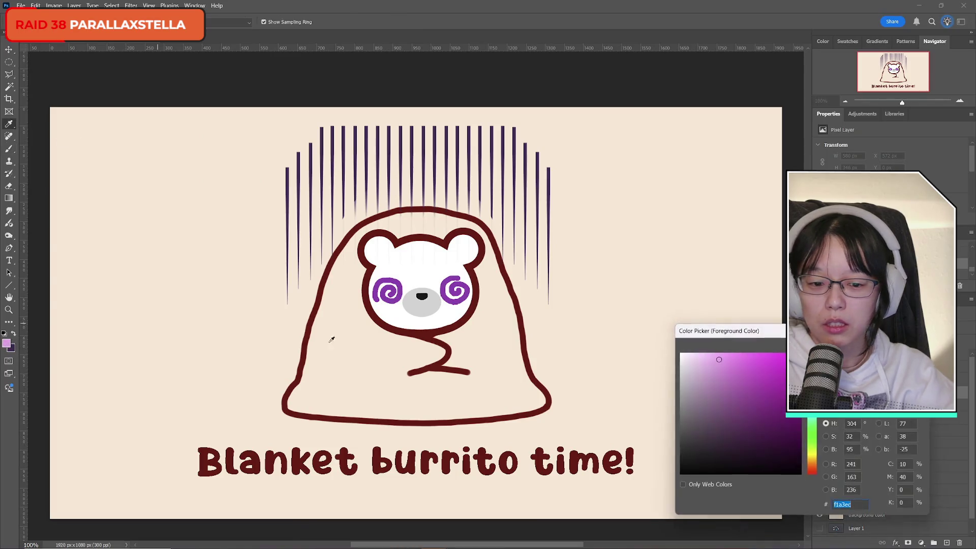
left_click(812, 388)
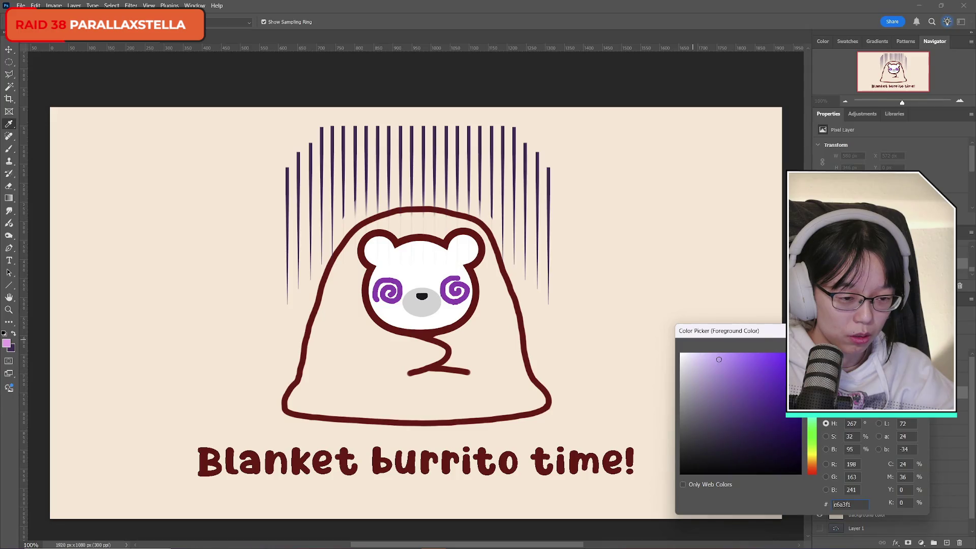
key("Return")
key("b")
mouse_move(312, 172)
left_mouse_down()
mouse_move(503, 166)
mouse_move(381, 171)
left_mouse_up()
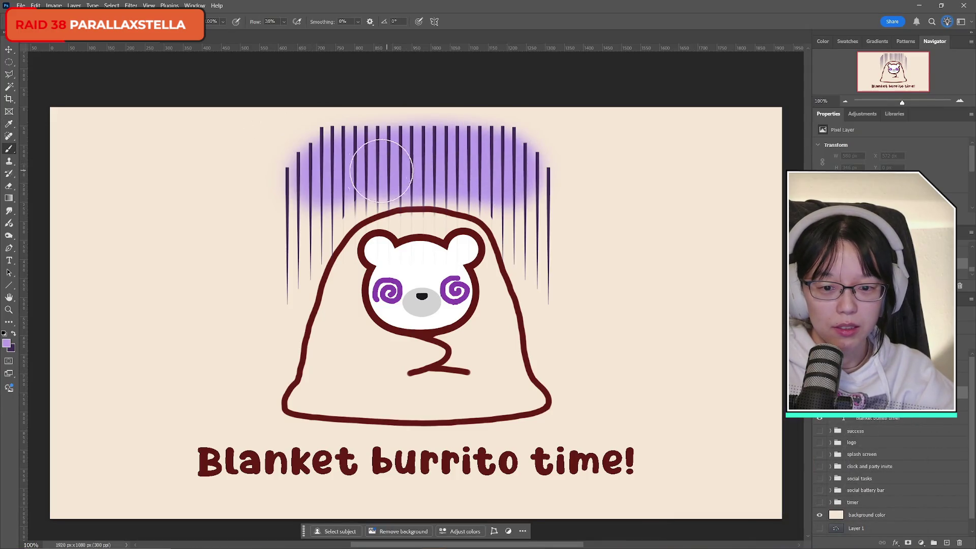
key("ctrl+z")
mouse_move(305, 191)
left_mouse_down()
mouse_move(421, 156)
mouse_move(508, 178)
left_mouse_up()
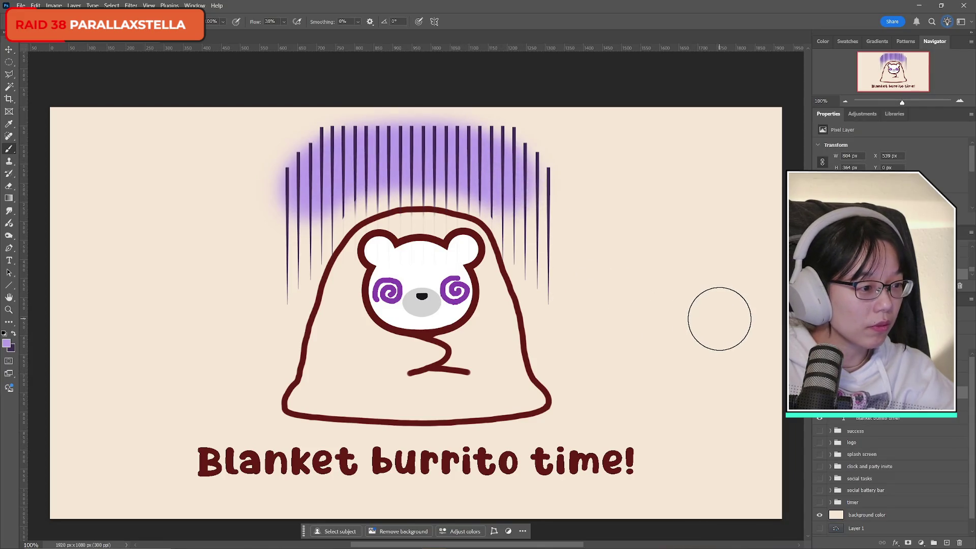
key("ctrl+z")
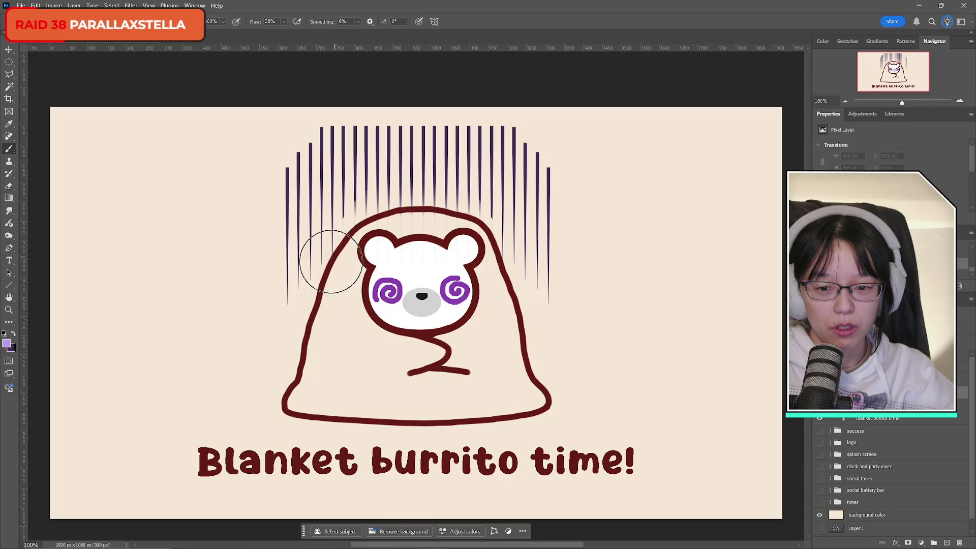
mouse_move(331, 262)
left_mouse_down()
mouse_move(392, 206)
mouse_move(541, 273)
mouse_move(508, 227)
mouse_move(385, 193)
mouse_move(312, 257)
mouse_move(334, 303)
left_mouse_up()
key("ctrl+z")
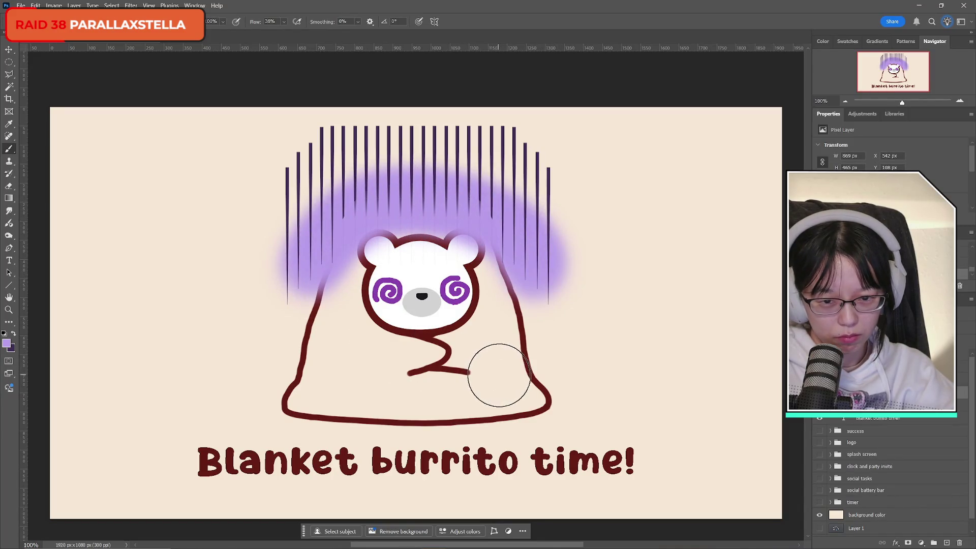
key("ctrl+z")
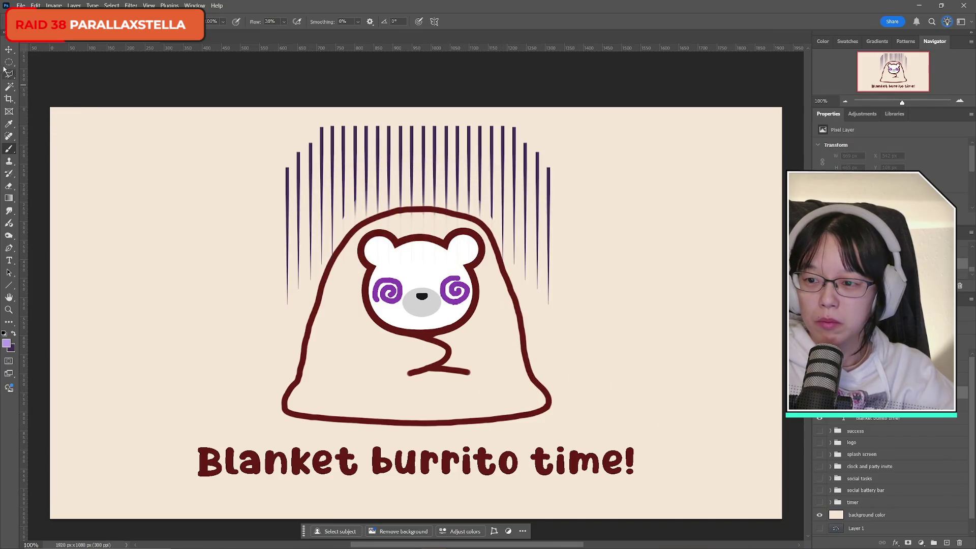
- Outline the gloom lines with the freehand Lasso, tracing the blanket's top outline
left_click(8, 74)
right_click(8, 74)
left_click(40, 75)
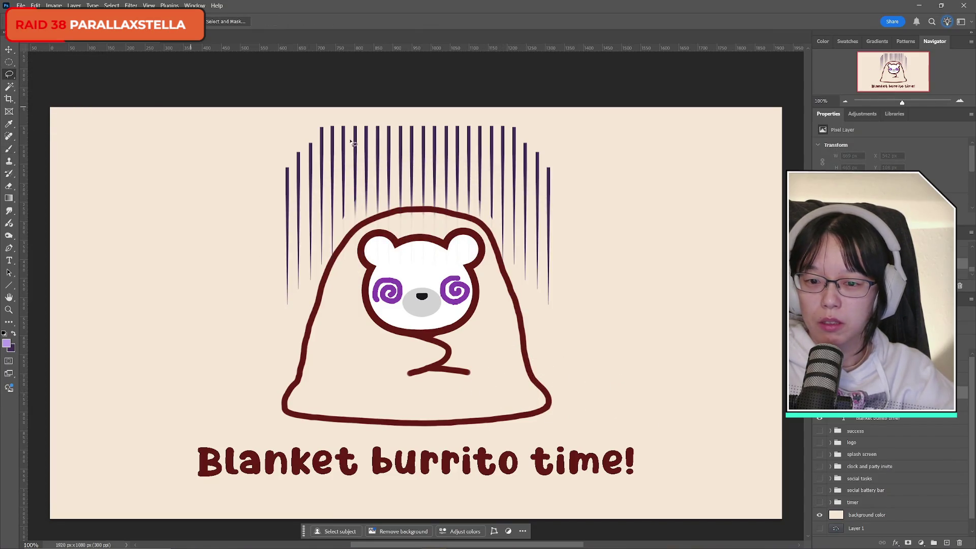
mouse_move(341, 117)
left_mouse_down()
mouse_move(307, 130)
mouse_move(285, 317)
mouse_move(330, 277)
left_mouse_up()
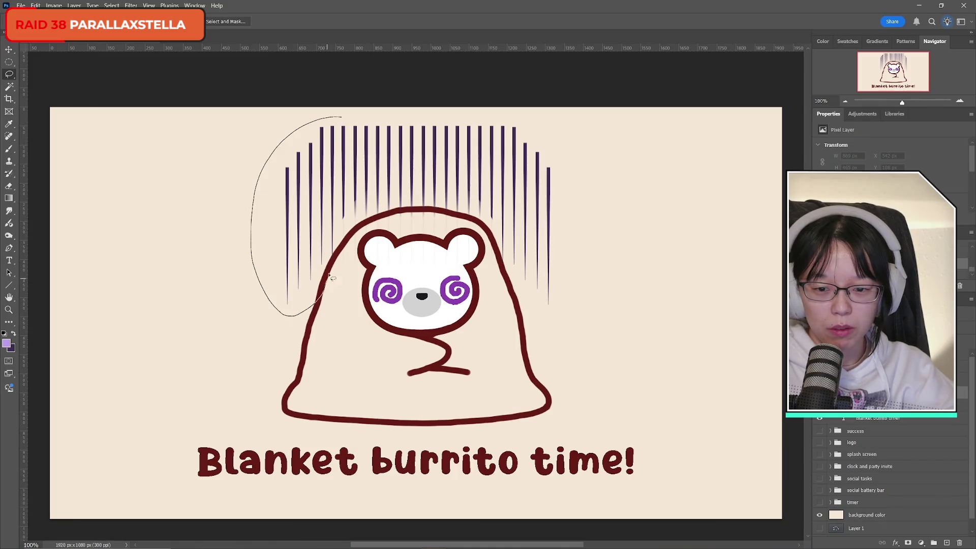
left_click_drag(426, 210, 469, 218)
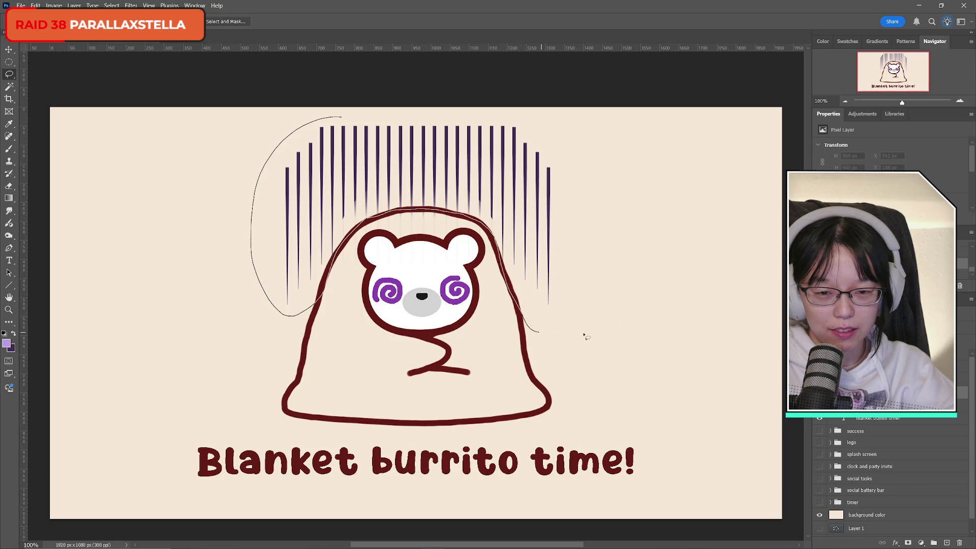
mouse_move(585, 336)
left_mouse_down()
mouse_move(457, 111)
mouse_move(380, 118)
left_mouse_up()
- Trim the selection's right side and align its edges with the blanket outline
mouse_move(521, 94)
left_mouse_down("alt")
mouse_move(578, 129)
mouse_move(722, 260)
mouse_move(650, 137)
left_mouse_up("alt")
left_click_drag(401, 109, 608, 140)
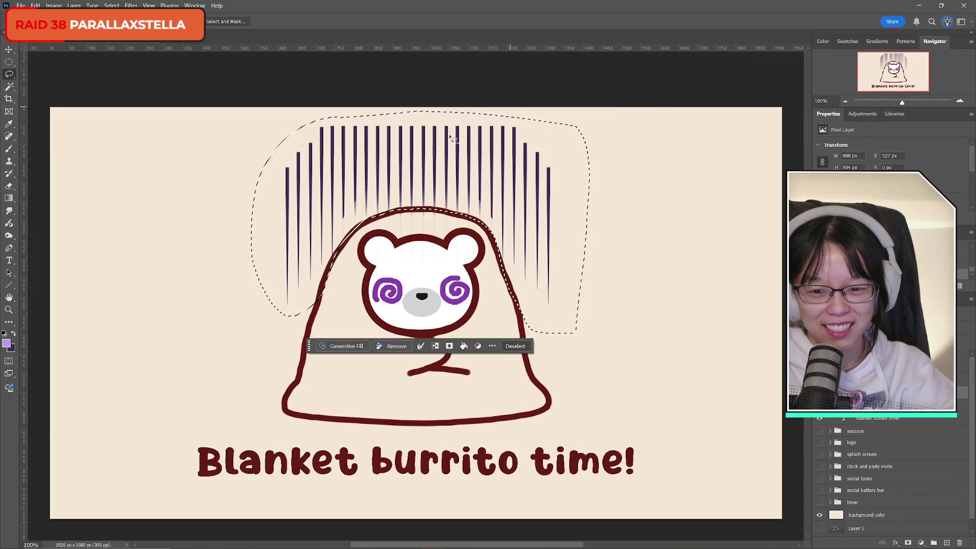
left_click_drag(327, 291, 318, 319)
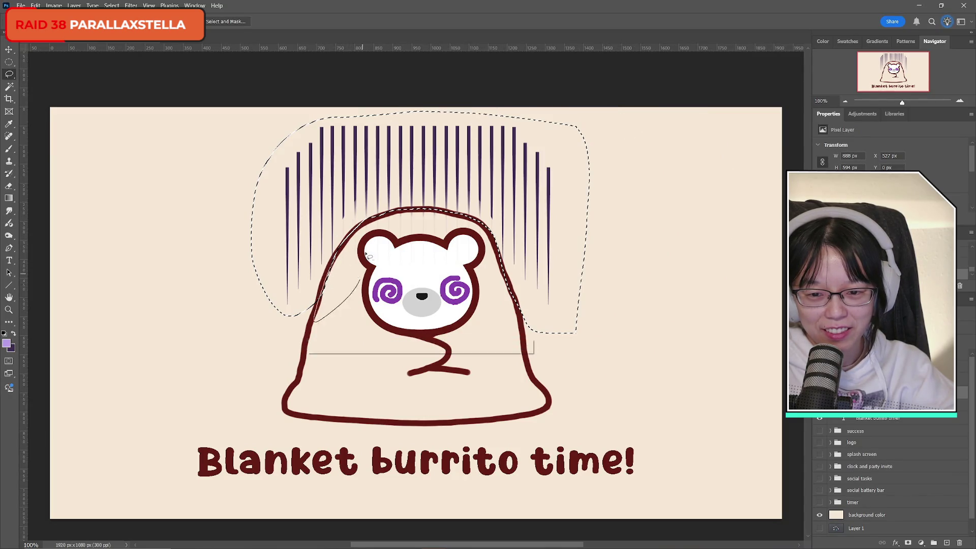
mouse_move(361, 228)
left_mouse_down()
mouse_move(399, 208)
mouse_move(515, 263)
left_mouse_up()
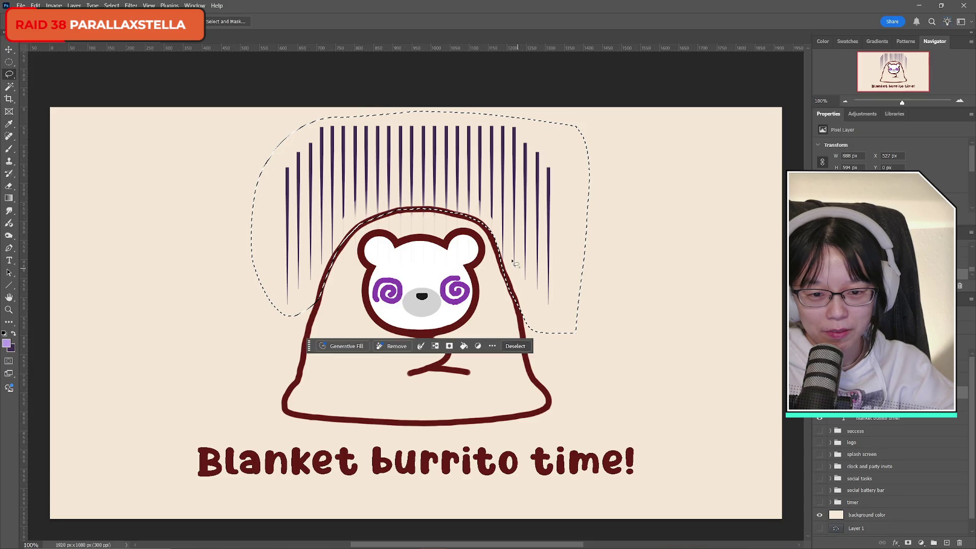
mouse_move(481, 225)
left_mouse_down()
mouse_move(512, 267)
mouse_move(503, 273)
left_mouse_up()
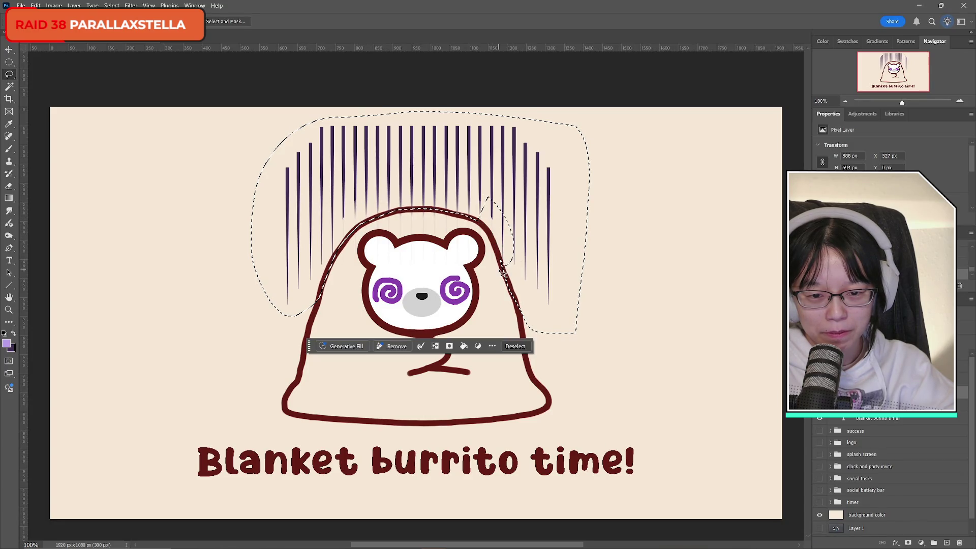
mouse_move(482, 226)
left_mouse_down()
mouse_move(519, 305)
mouse_move(479, 220)
mouse_move(493, 243)
mouse_move(512, 230)
left_mouse_up()
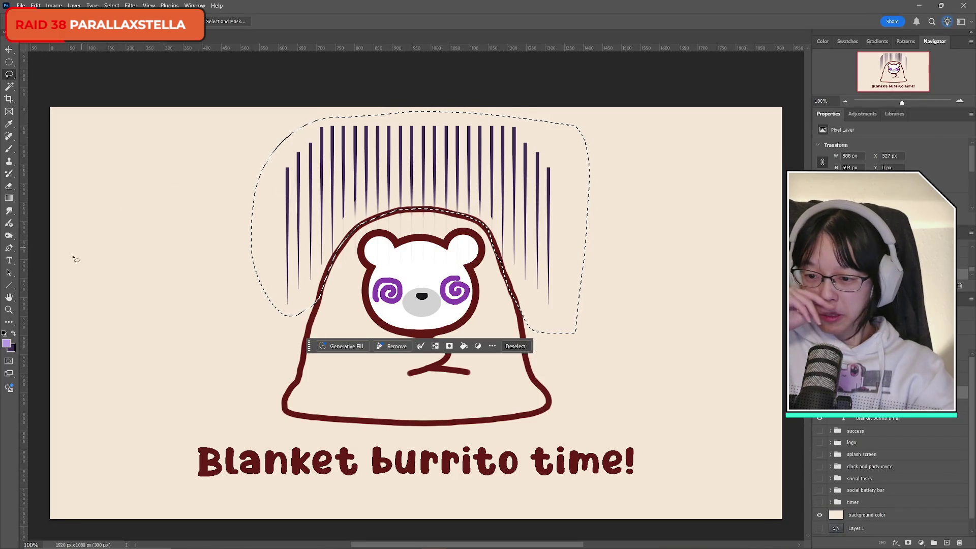
left_click(7, 344)
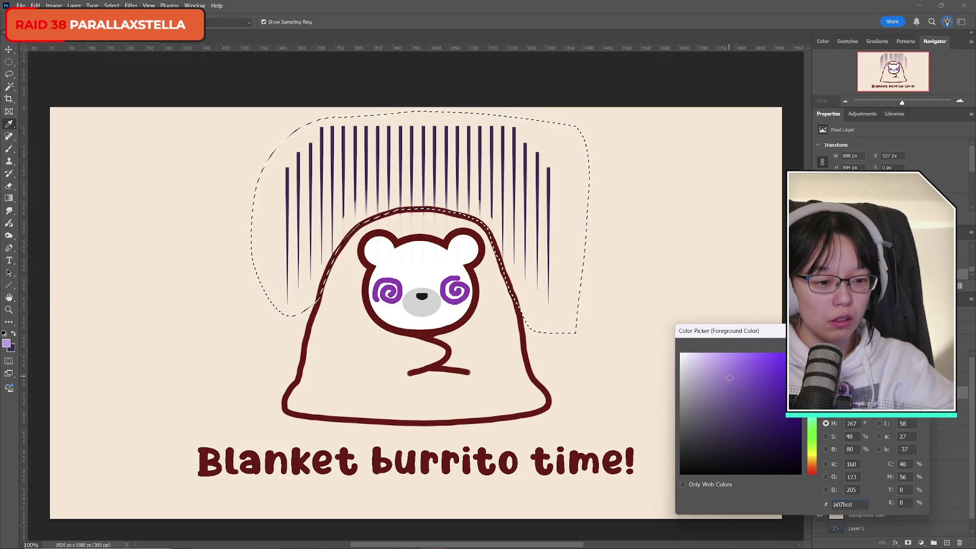
- Set the foreground color to #ac7ce7 and choose a purple-to-transparent gradient preset
left_click(737, 364)
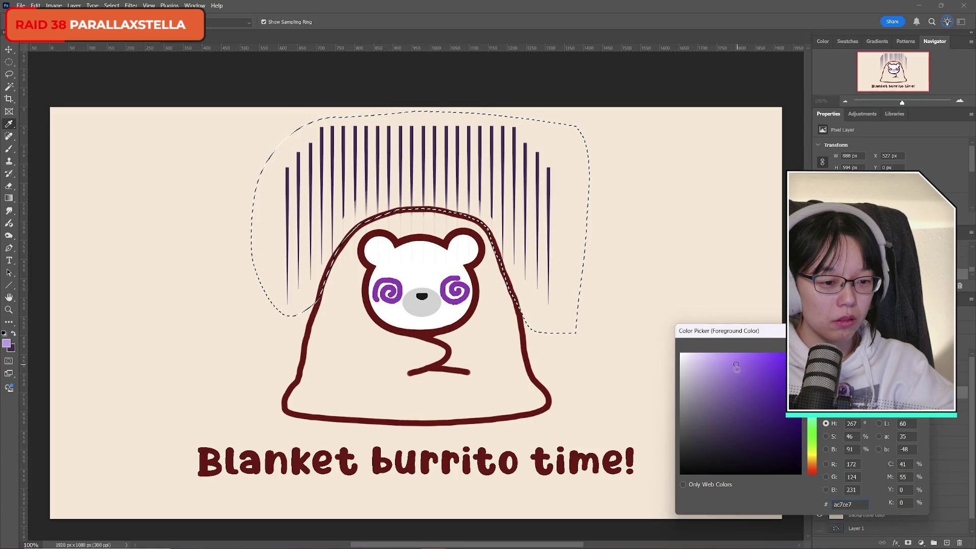
key("Return")
left_click(9, 198)
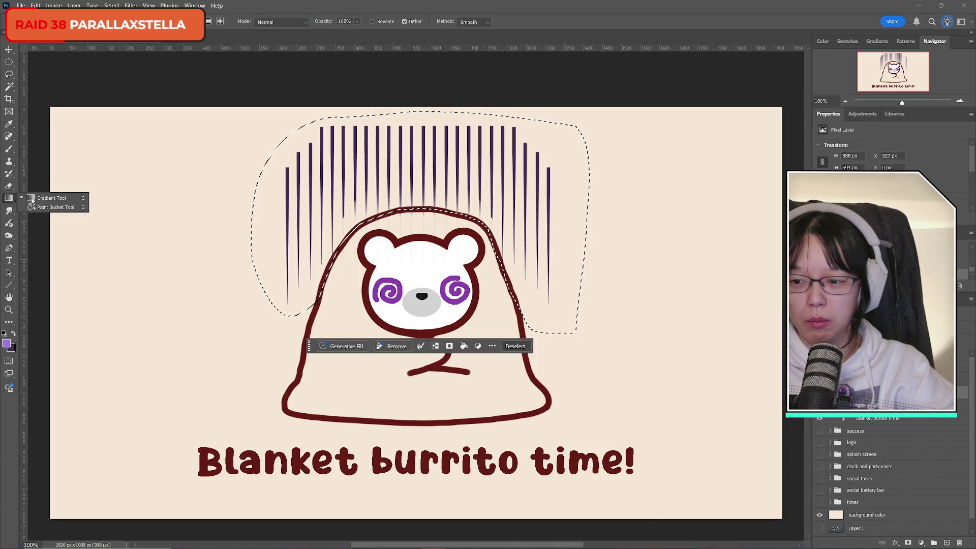
left_click(79, 22)
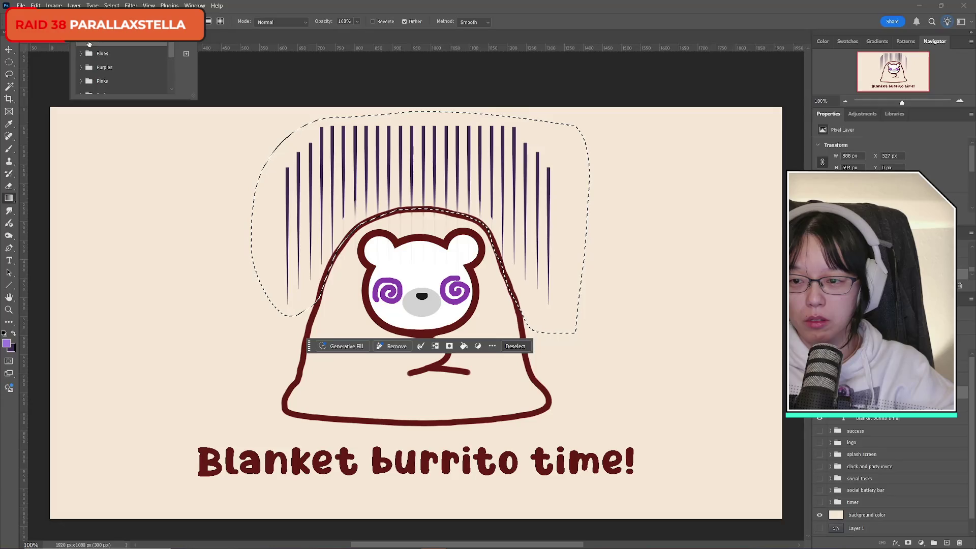
left_click(108, 55)
left_click(644, 93)
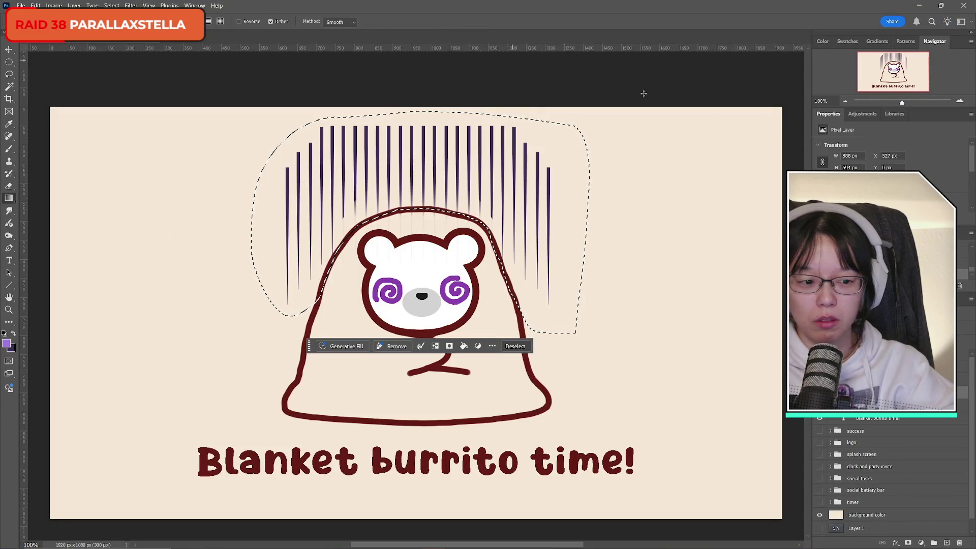
- Fill the selection with a purple gradient rising from below the bear and fading upward
left_click_drag(414, 223, 414, 137)
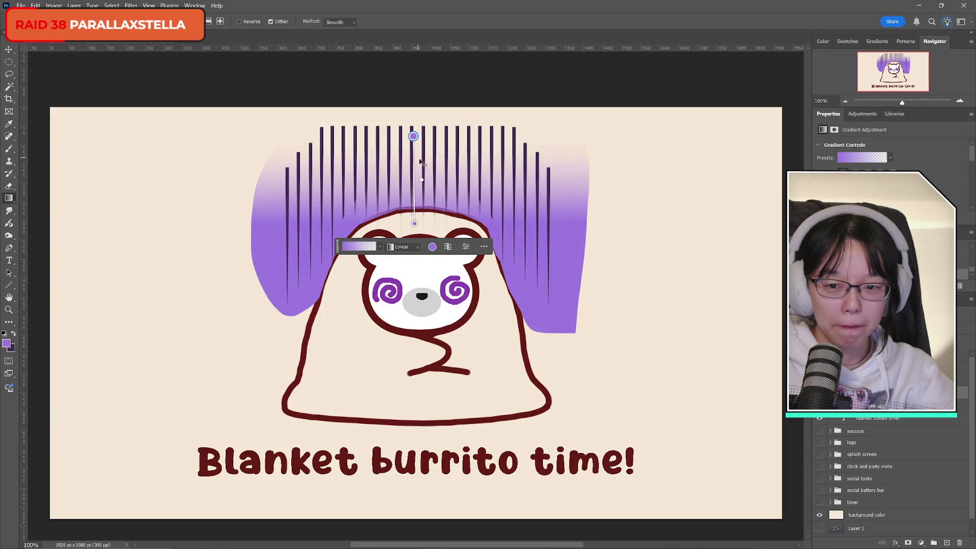
key("ctrl+z")
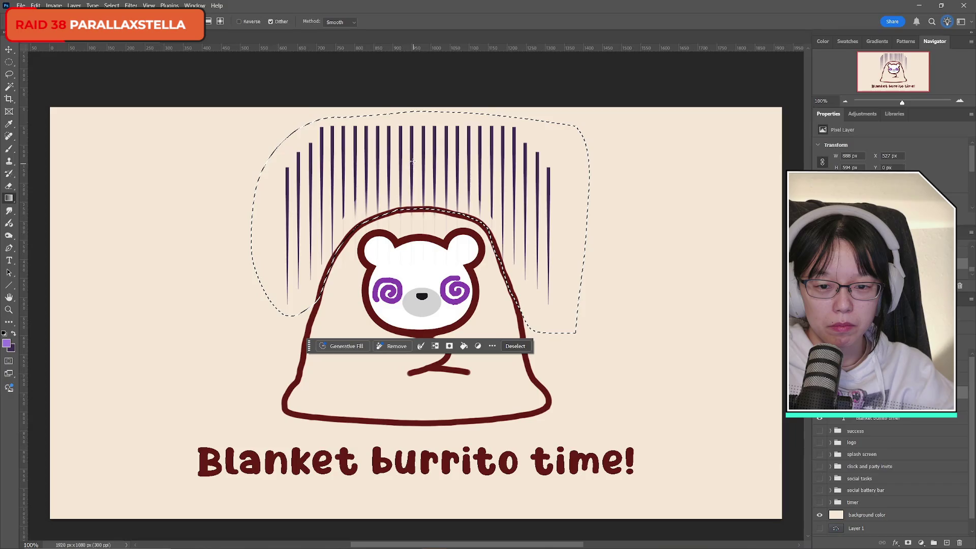
left_click_drag(414, 116, 416, 235)
key("ctrl+z")
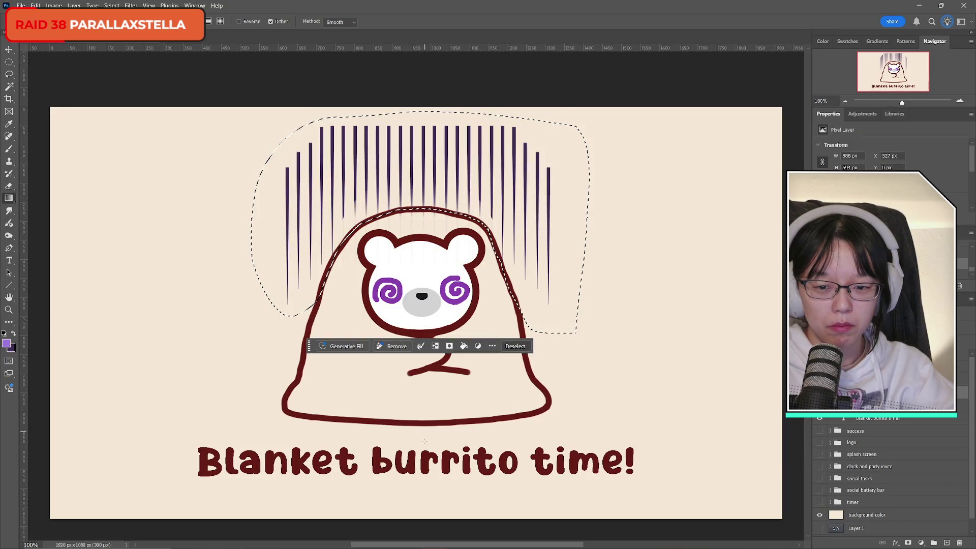
left_click_drag(424, 447, 421, 143)
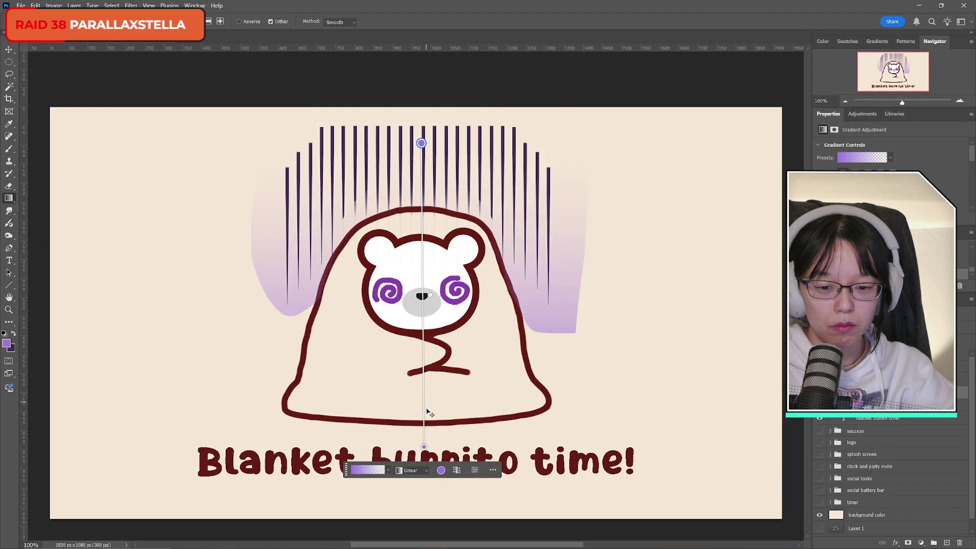
mouse_move(424, 447)
left_mouse_down()
mouse_move(416, 375)
mouse_move(420, 359)
mouse_move(432, 392)
mouse_move(423, 374)
mouse_move(426, 285)
mouse_move(428, 327)
mouse_move(422, 320)
left_mouse_up()
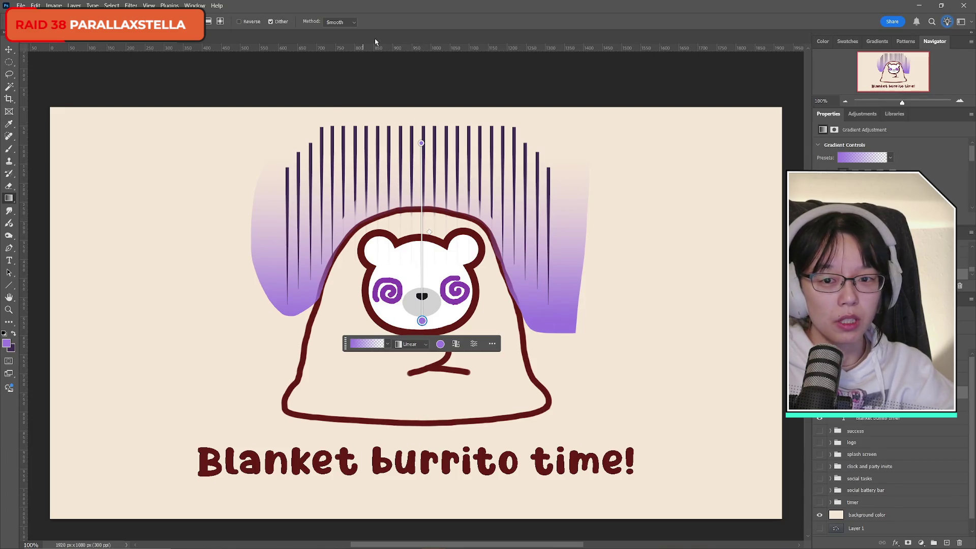
- Set up a soft brush with hardness lowered to 15%
key("b")
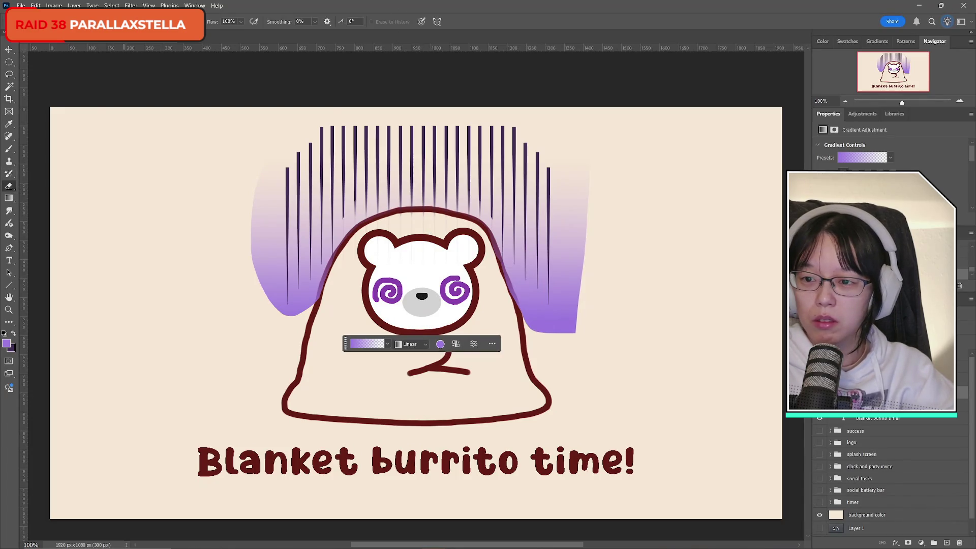
left_click(30, 21)
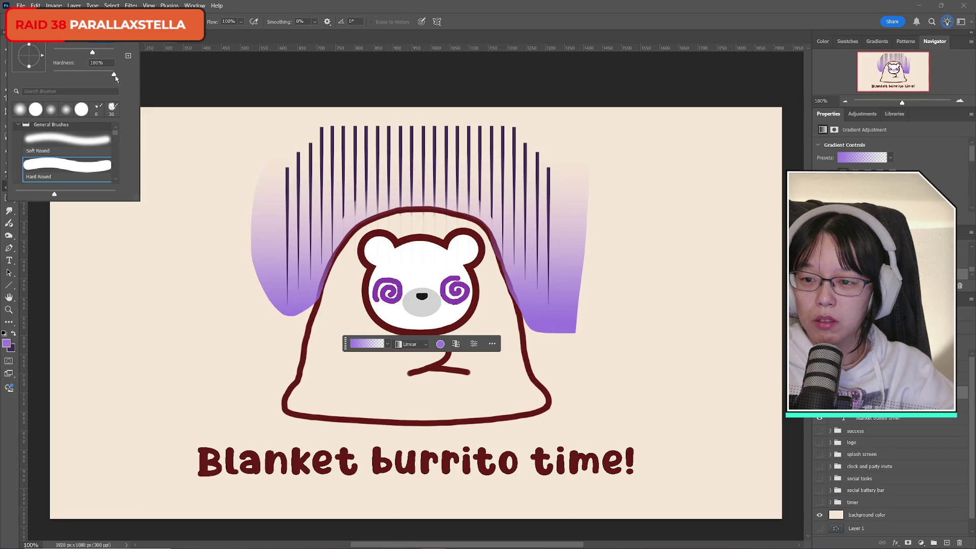
left_click_drag(115, 76, 62, 75)
key("Return")
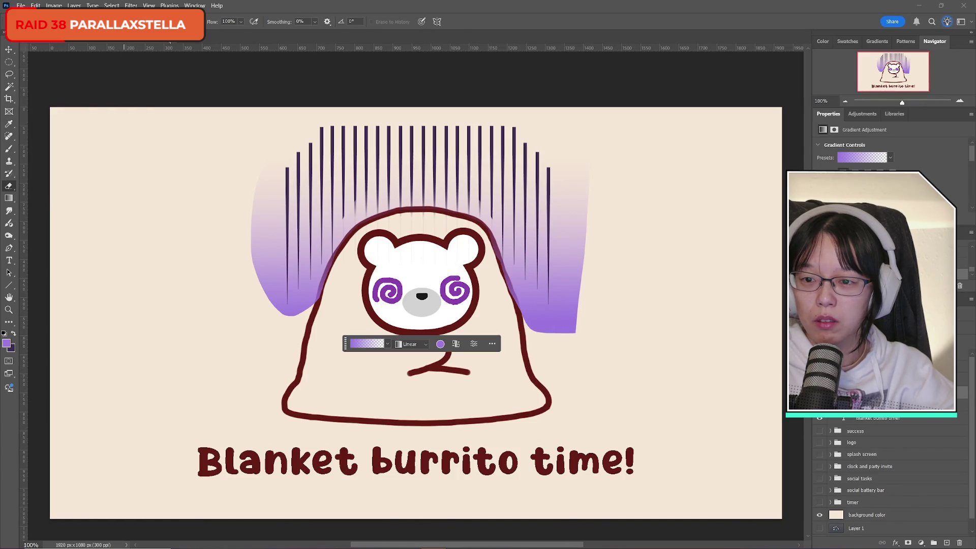
left_click(31, 21)
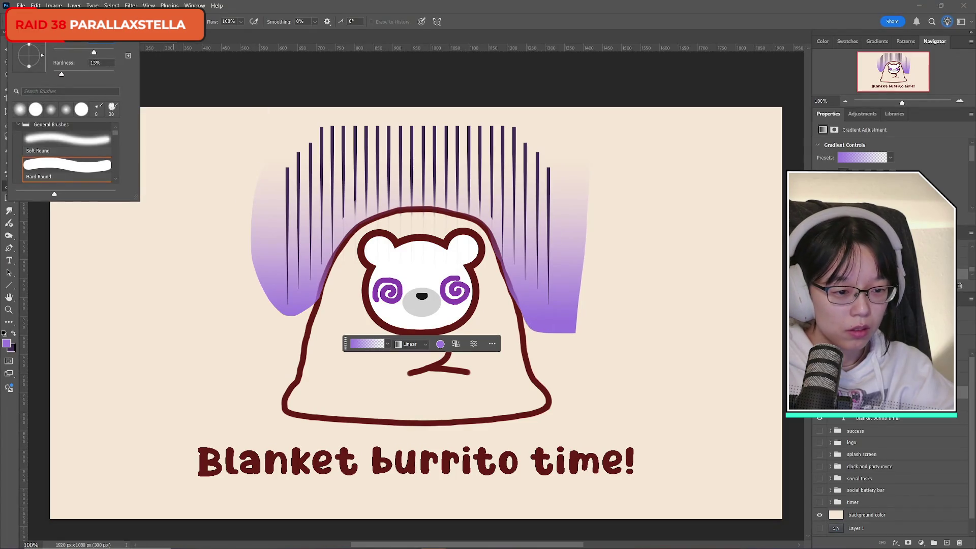
- Select a different layer to paint on and bring up the brush flow setting
left_click(971, 299)
left_click(966, 351)
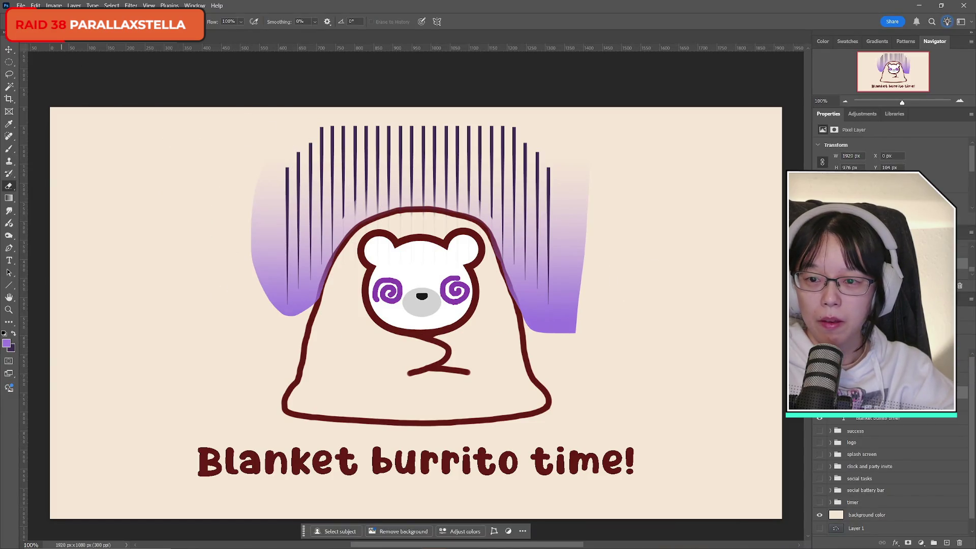
left_click(241, 22)
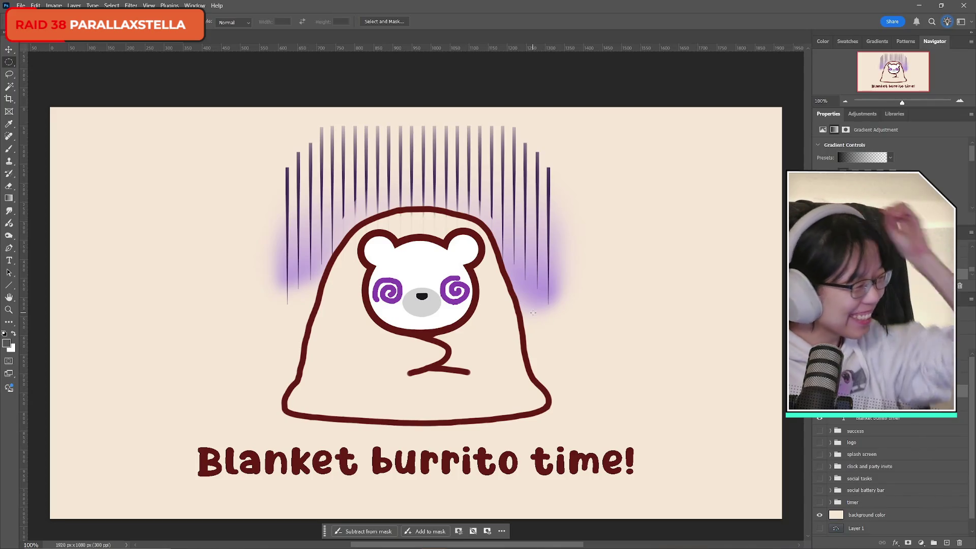
left_click(21, 6)
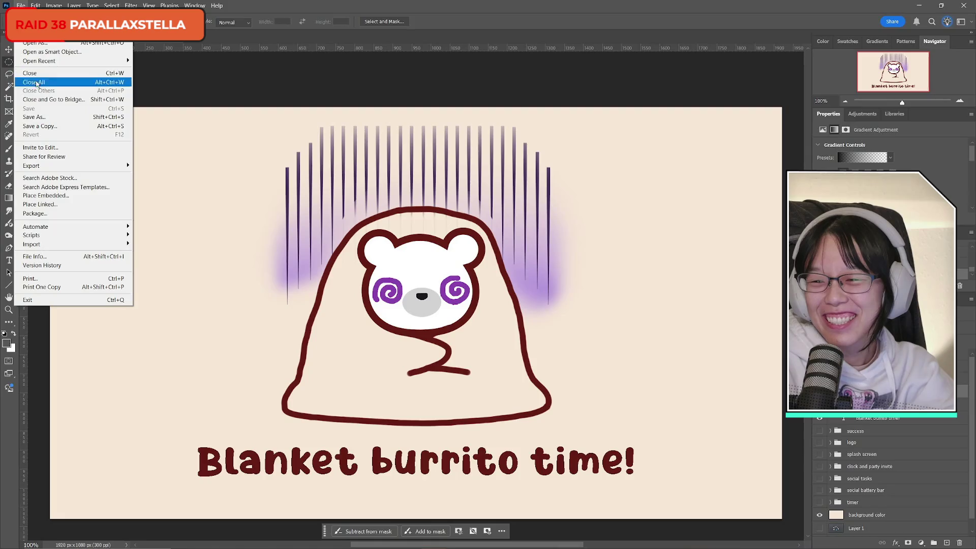
key("Escape")
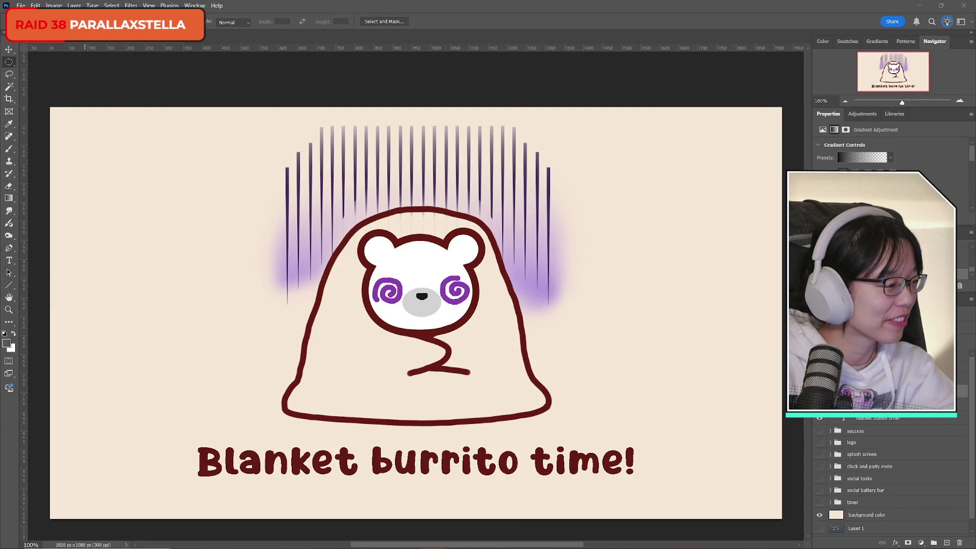